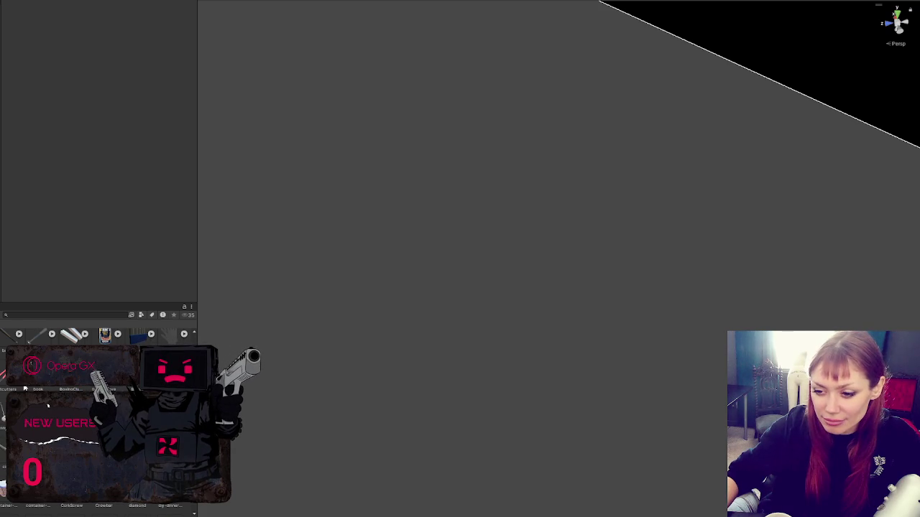
Step: Switch the Book texture's Texture Type to Sprite (2D and UI) and apply the change
left_click(25, 388)
scroll(48, 406, "up", 1)
left_click(48, 406)
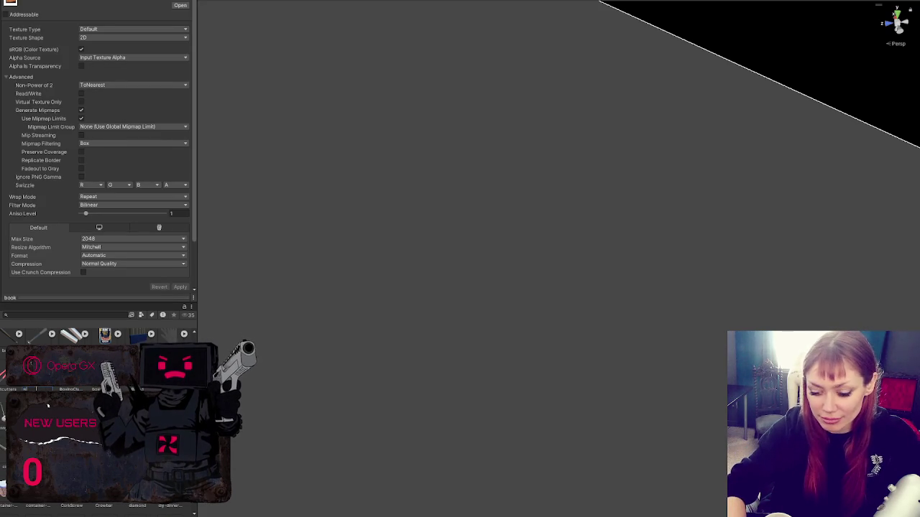
left_click(150, 31)
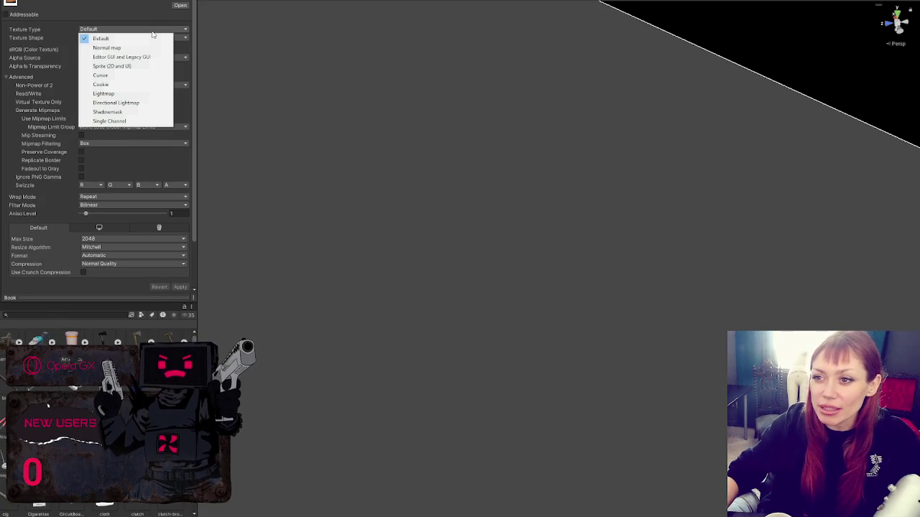
left_click(109, 65)
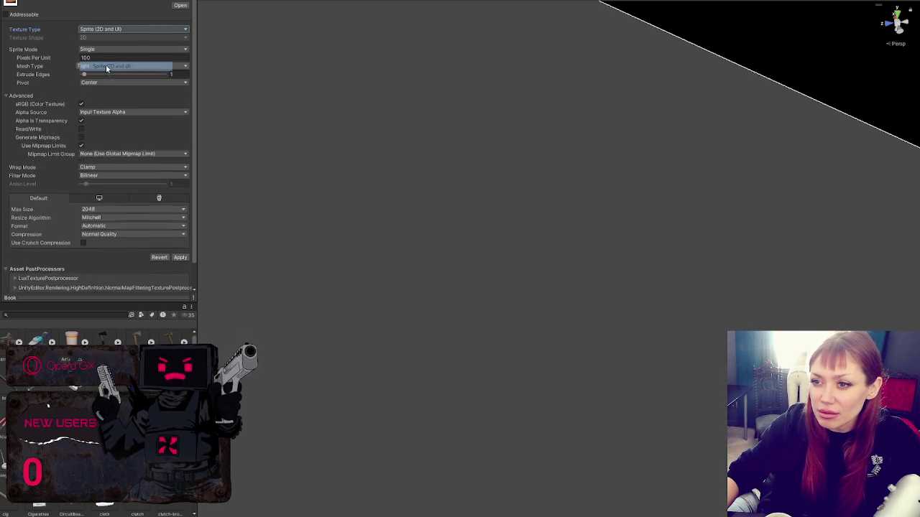
left_click(181, 255)
left_click_drag(195, 251, 161, 254)
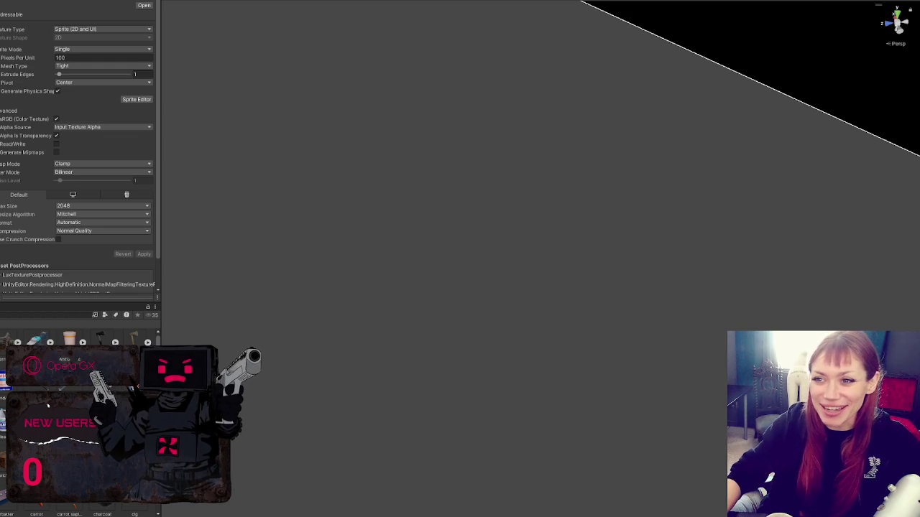
Step: Select the Sphere, then scroll the Project panel up to the root asset folders
left_click(47, 406)
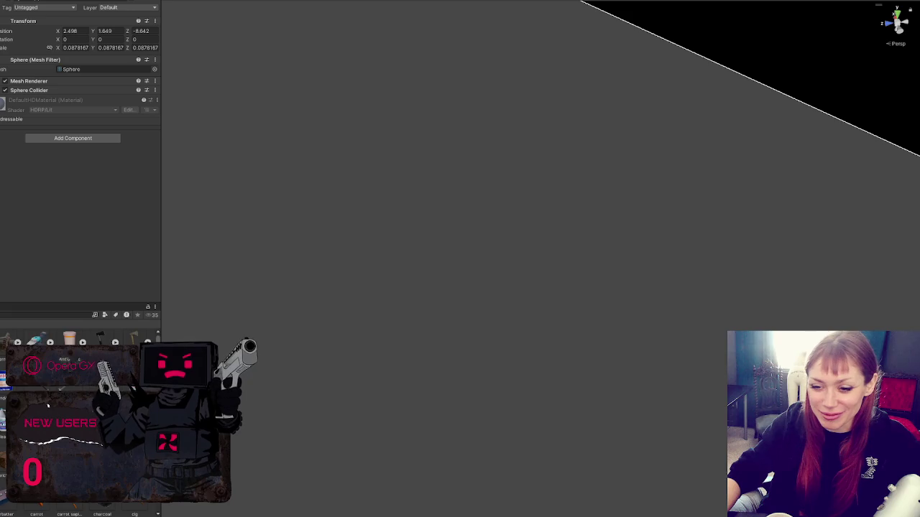
scroll(47, 406, "up", 5)
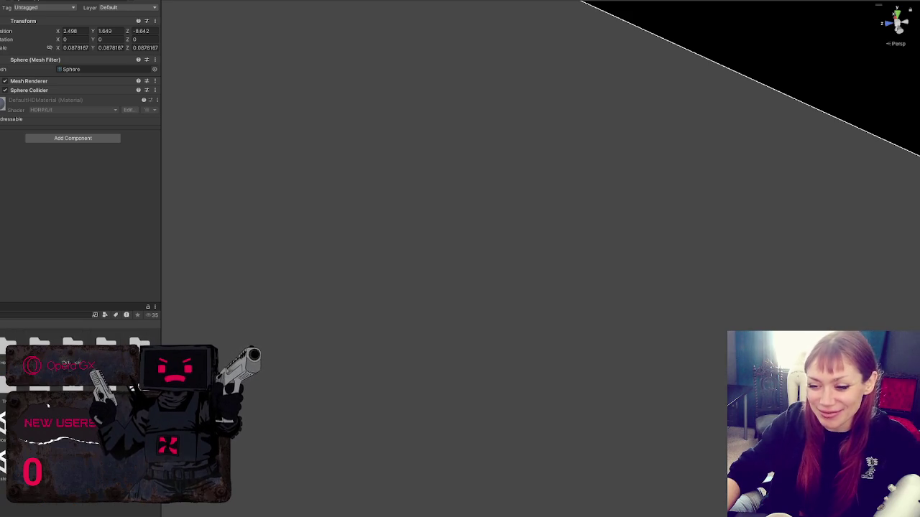
left_click(73, 345)
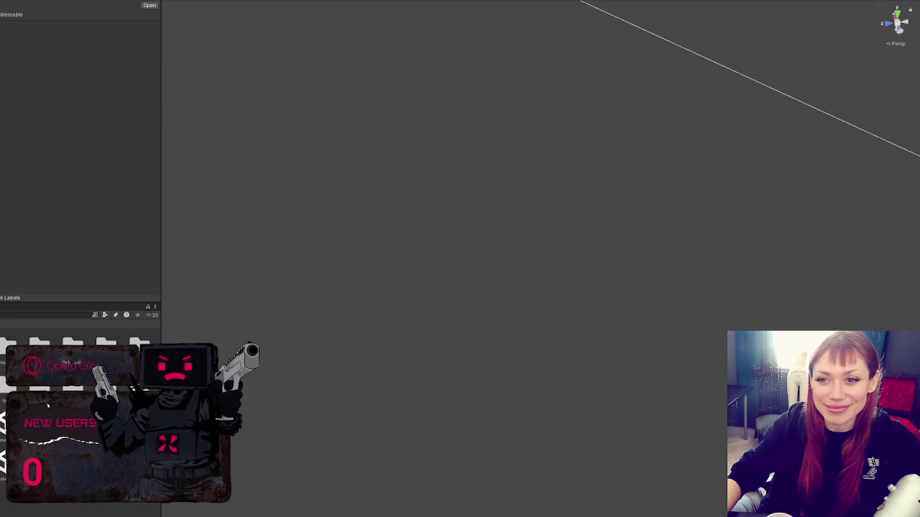
Step: Scroll down the Item List component and select a booklet entry's fields
scroll(98, 115, "down", 1)
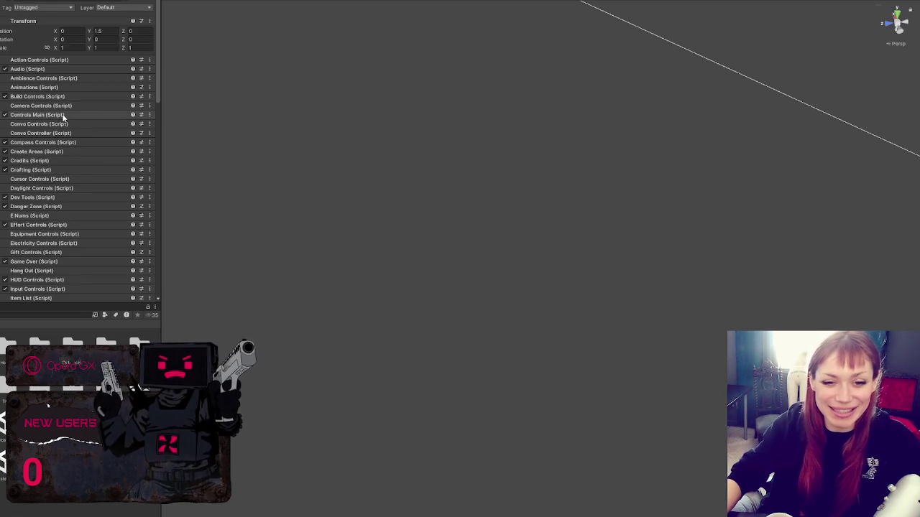
scroll(71, 151, "down", 1)
scroll(101, 127, "down", 5)
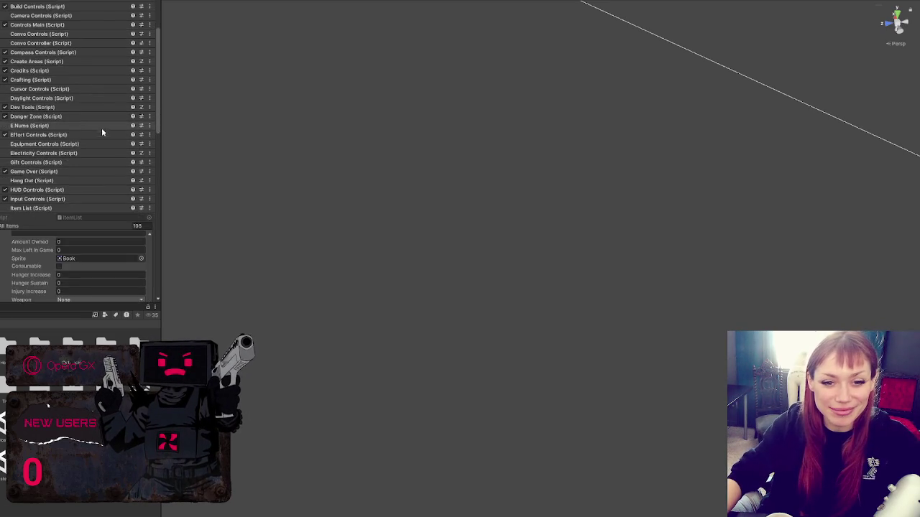
scroll(106, 113, "down", 2)
scroll(119, 231, "down", 1)
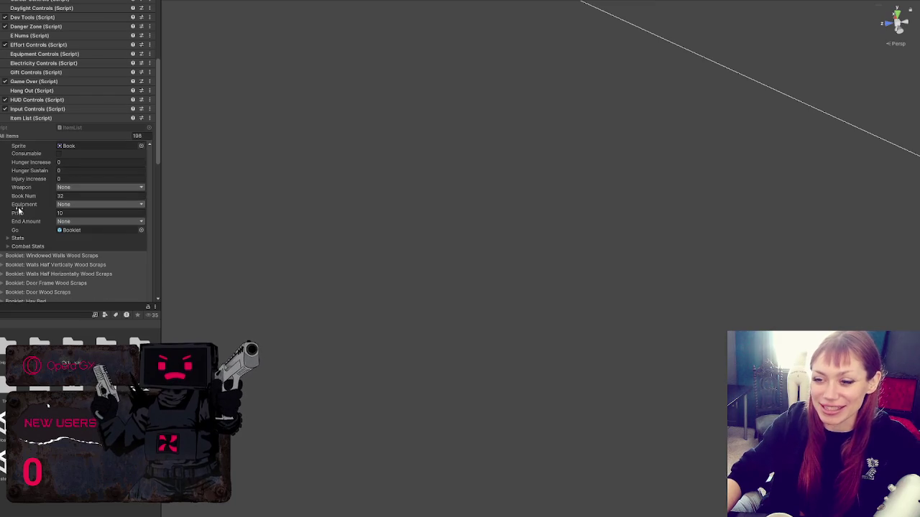
left_click(119, 231)
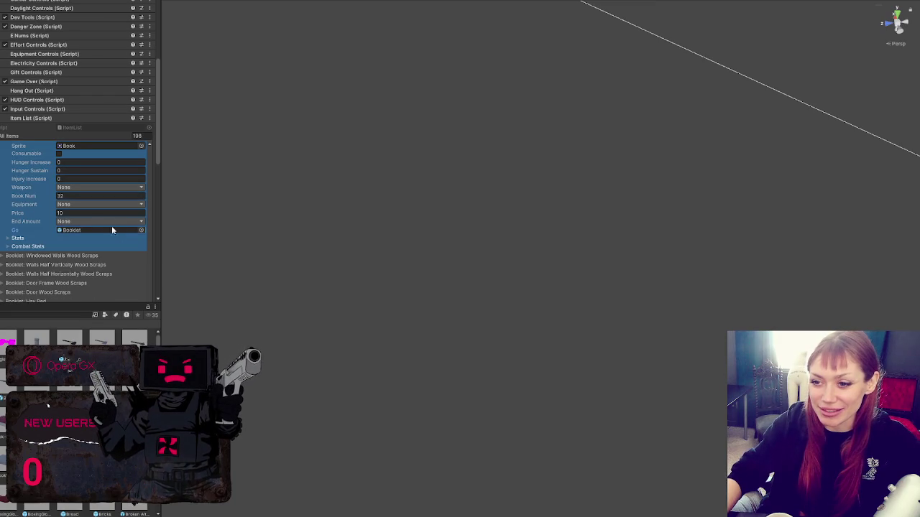
Step: Collapse Booklet: Floors Stone, then expand and select Booklet: Walls Wood Scraps
scroll(82, 181, "up", 1)
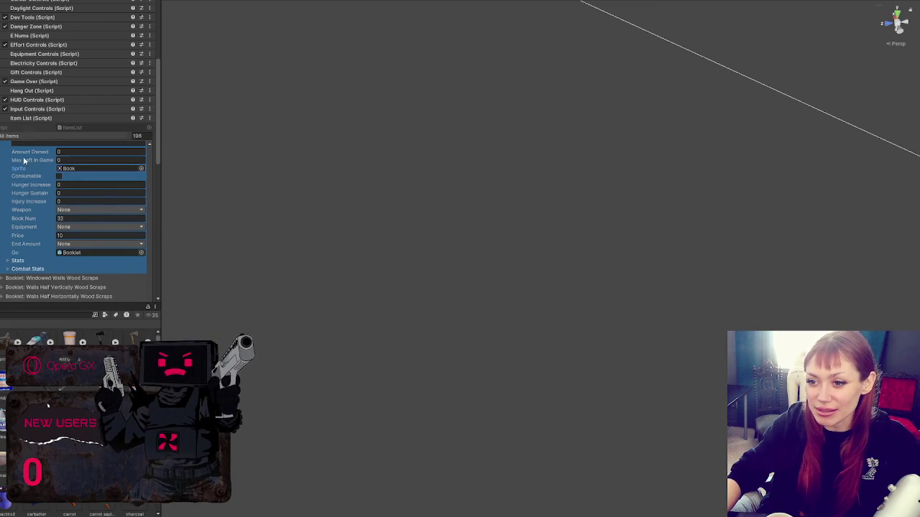
scroll(21, 186, "up", 2)
scroll(22, 186, "up", 1)
left_click(33, 177)
left_click(45, 233)
scroll(45, 232, "down", 2)
left_click(82, 204)
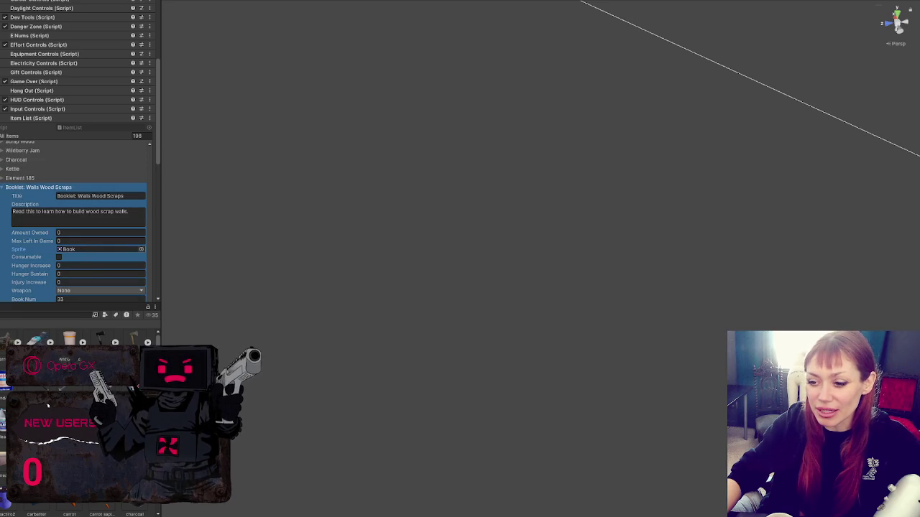
left_click(48, 406)
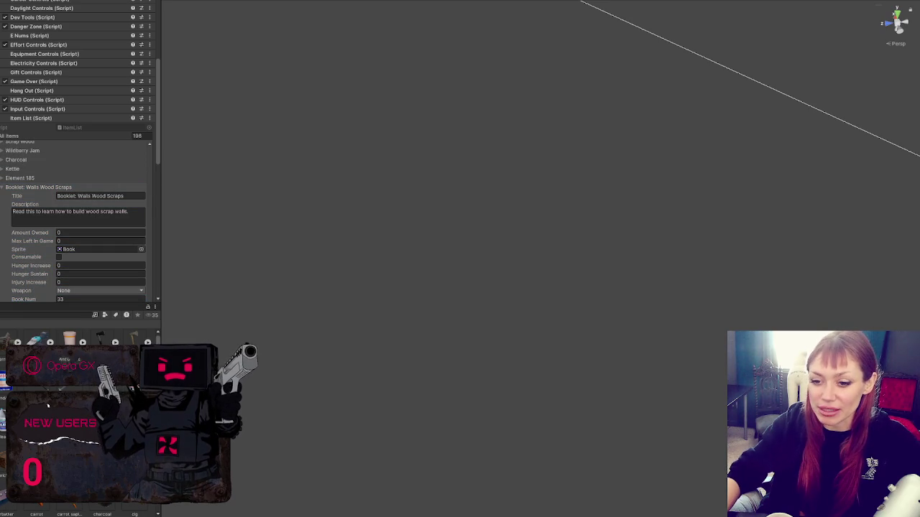
left_click(48, 406)
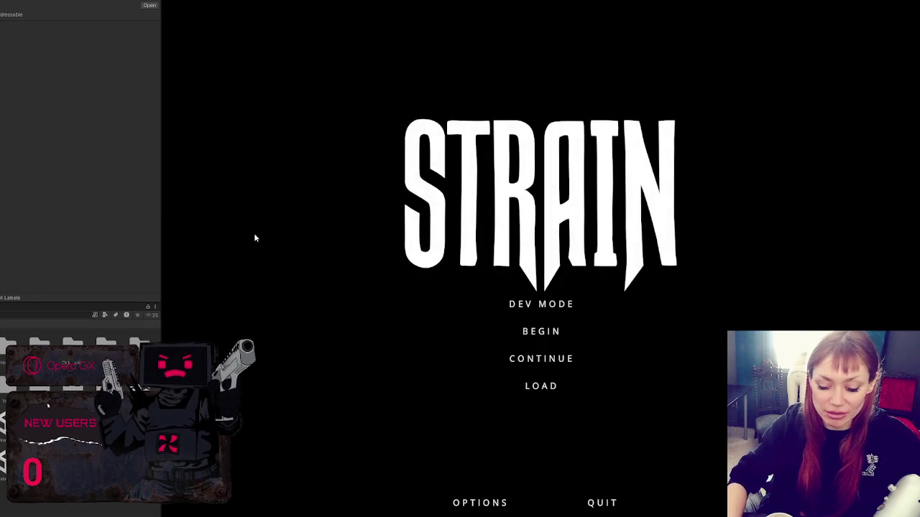
Step: Widen the Game view and start the STRAIN game in Dev Mode
left_click_drag(161, 192, 45, 209)
left_click(503, 304)
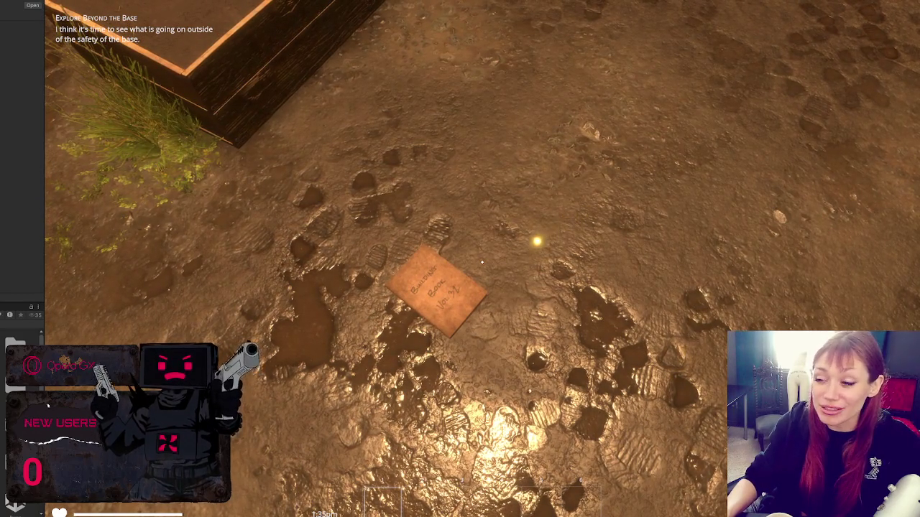
Step: Walk to the booklet, pick up Booklet: Floors Stone, explore, then open the pause menu
key("w")
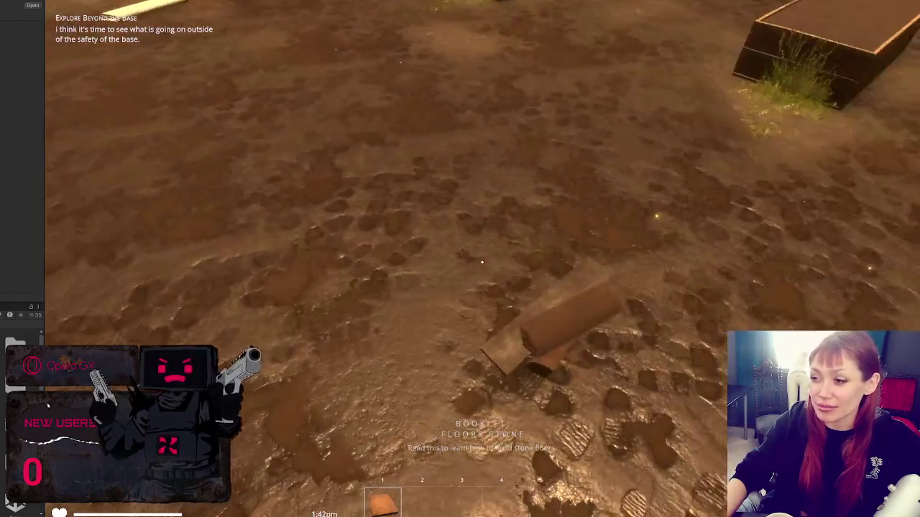
left_click(481, 262)
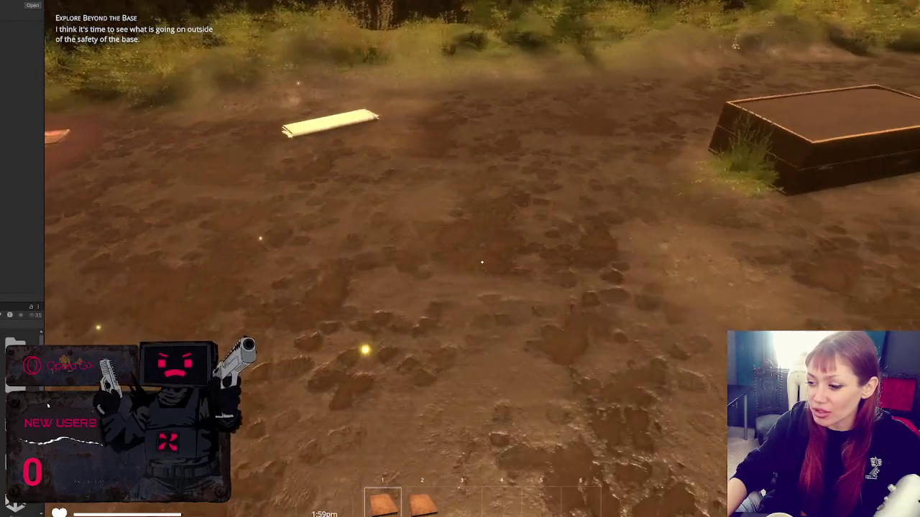
key("w")
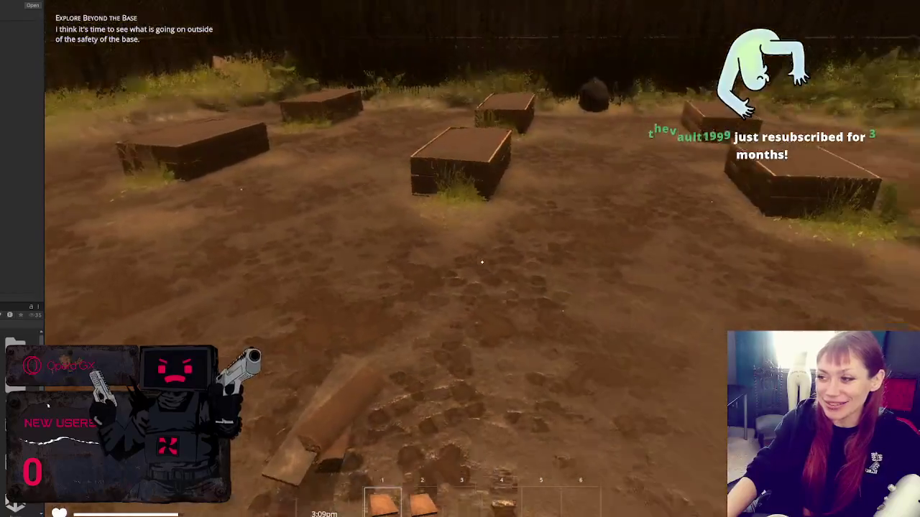
key("Escape")
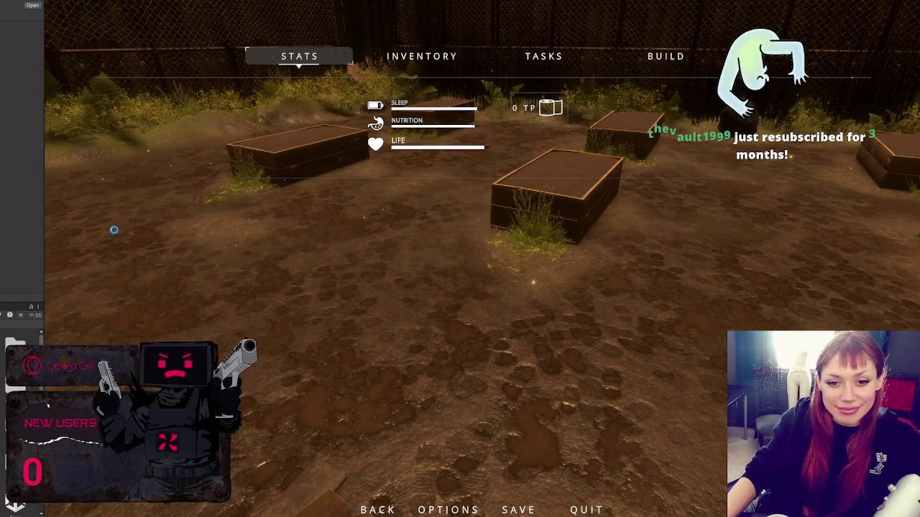
Step: Stop Play mode with Ctrl+P and widen the side panel again
key("ctrl+p")
left_click_drag(44, 210, 152, 216)
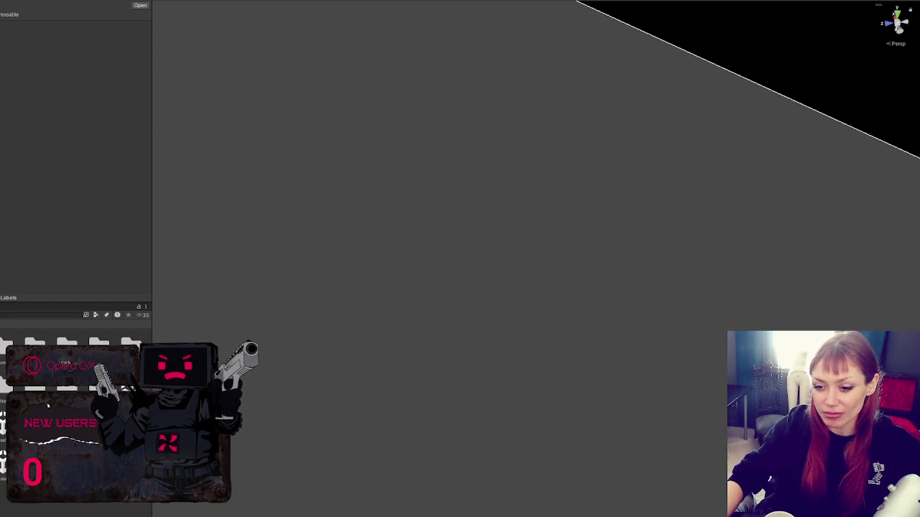
Step: Browse the project folders down to the items folder and select the Booklet prefab
scroll(48, 406, "up", 1)
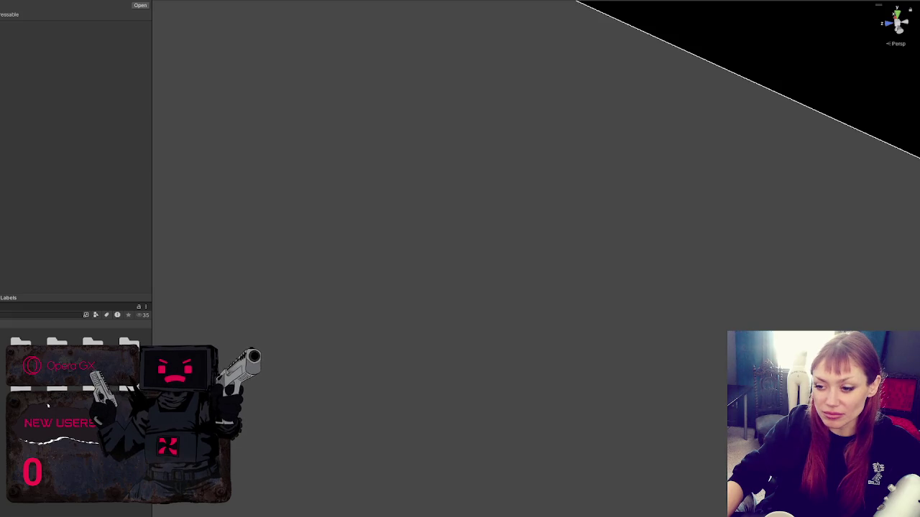
left_click_drag(151, 431, 172, 432)
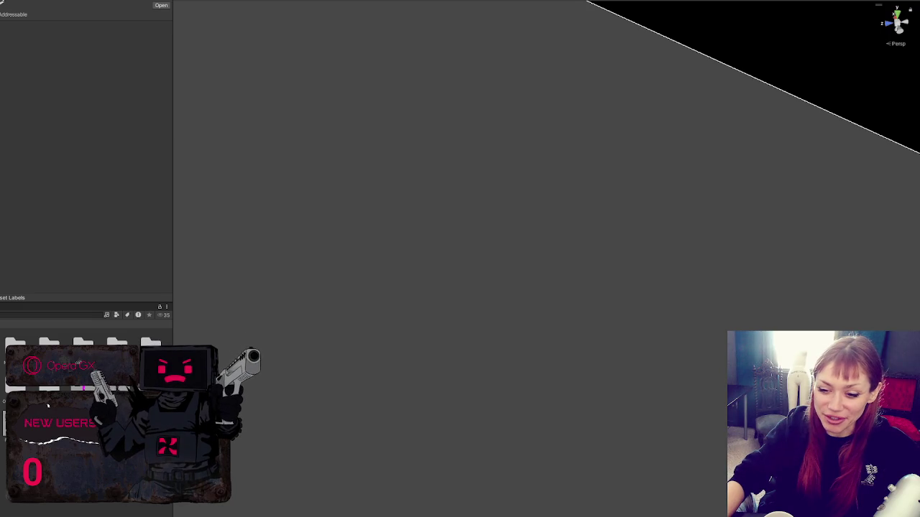
double_click(48, 406)
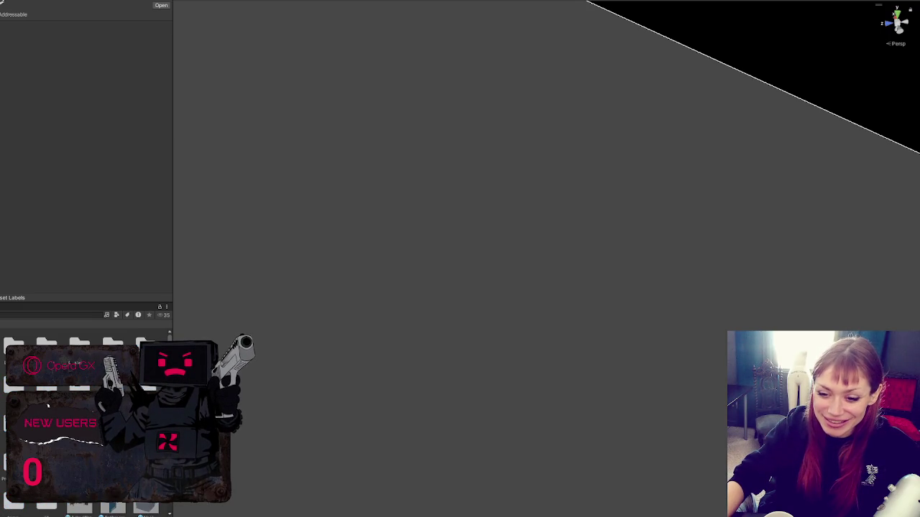
double_click(48, 406)
double_click(48, 406)
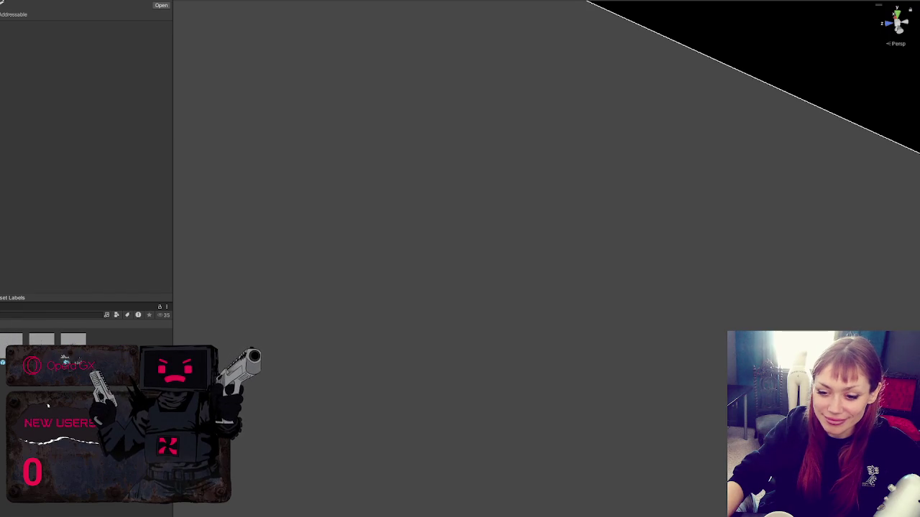
double_click(48, 406)
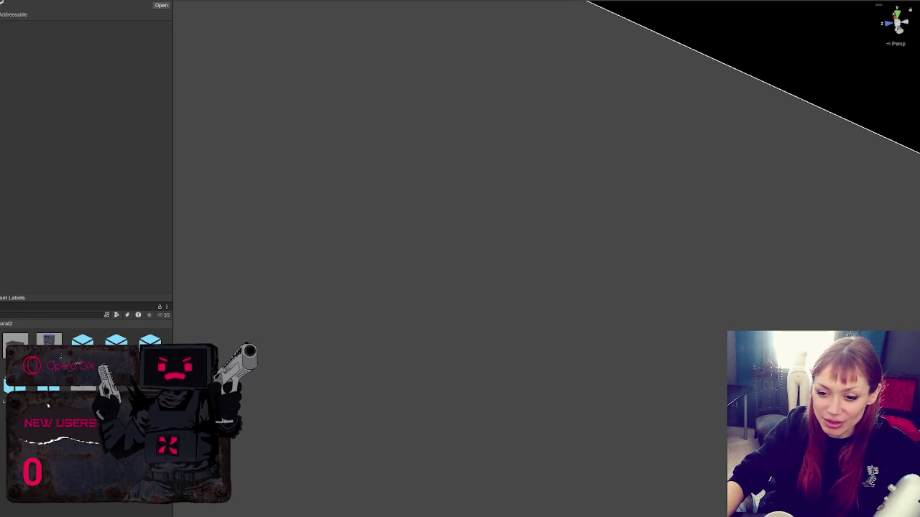
double_click(48, 406)
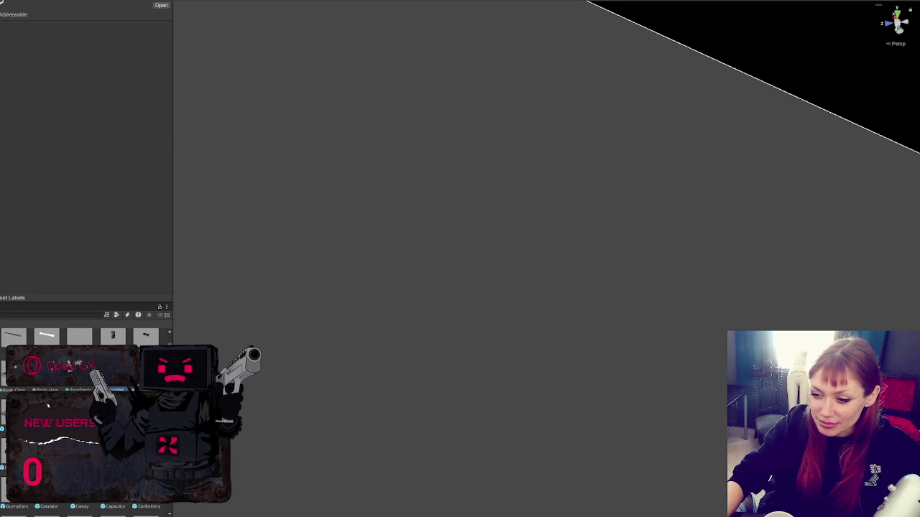
left_click(48, 406)
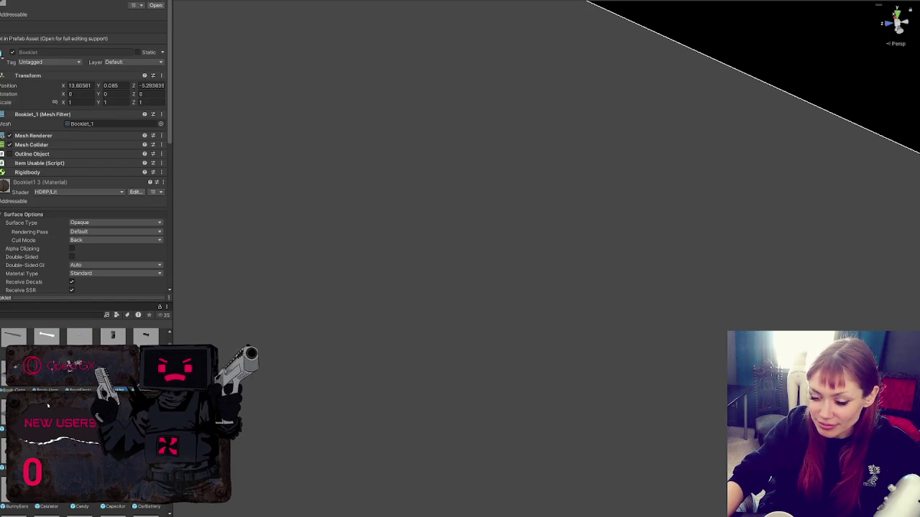
Step: Open the Booklet's 'Building Book Vol 32' cover texture in the external image editor
scroll(25, 181, "down", 5)
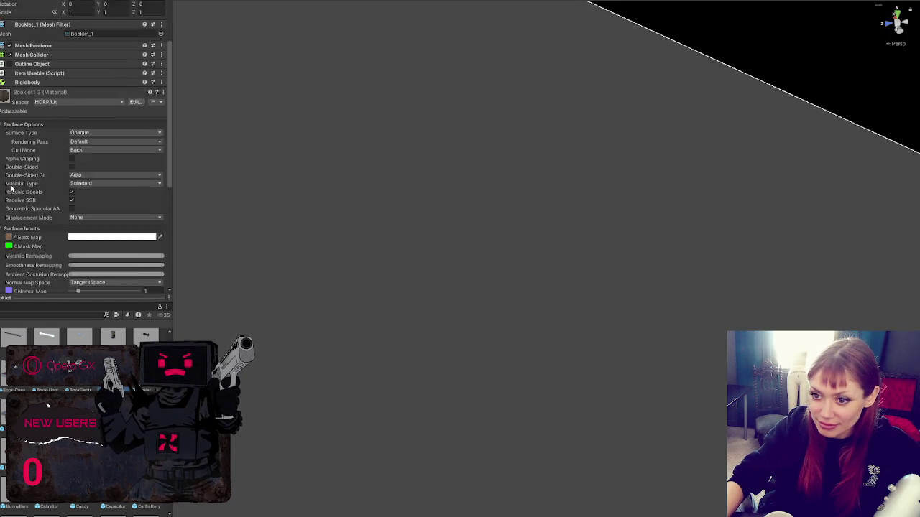
right_click(48, 406)
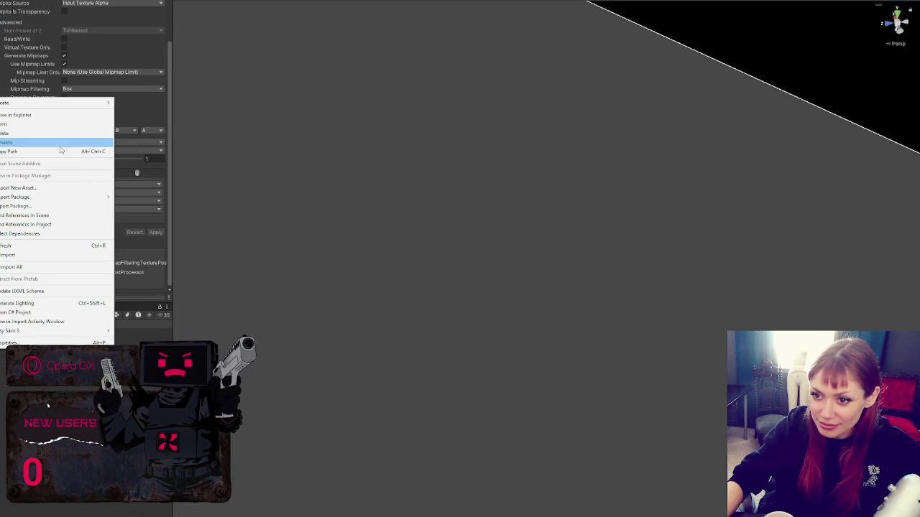
left_click(70, 115)
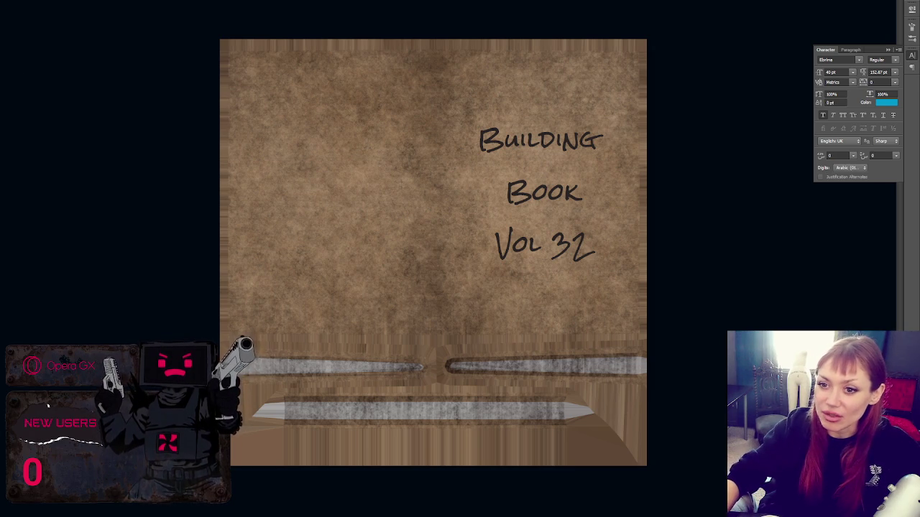
Step: Select the 'Building Book Vol 32' cover title text and enter text edit mode
left_click(567, 188)
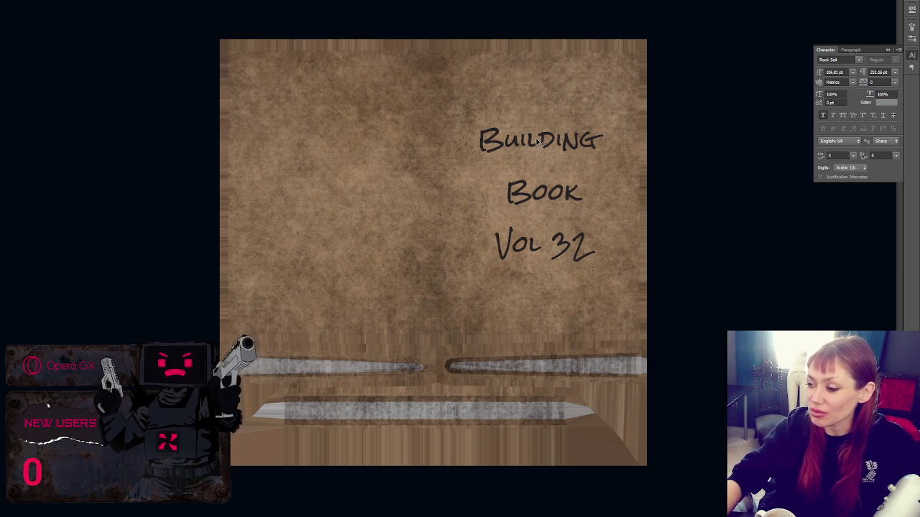
double_click(503, 141)
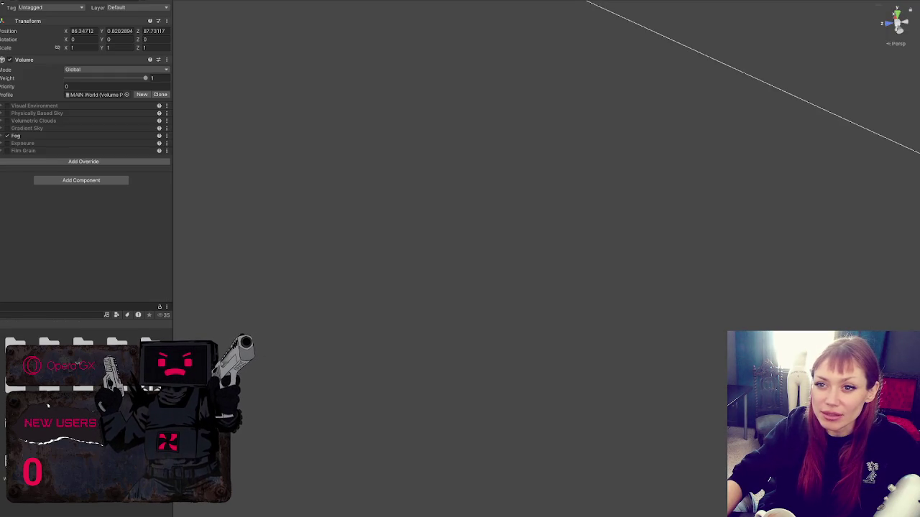
Step: Collapse the Booklet: Walls Wood Scraps item in the Item List, then return to Photoshop
scroll(97, 140, "down", 5)
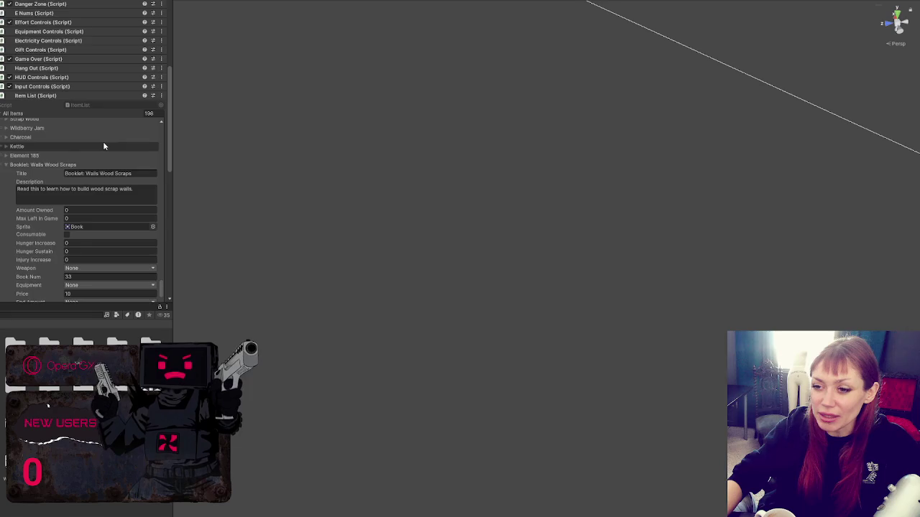
scroll(108, 80, "down", 3)
scroll(47, 106, "up", 3)
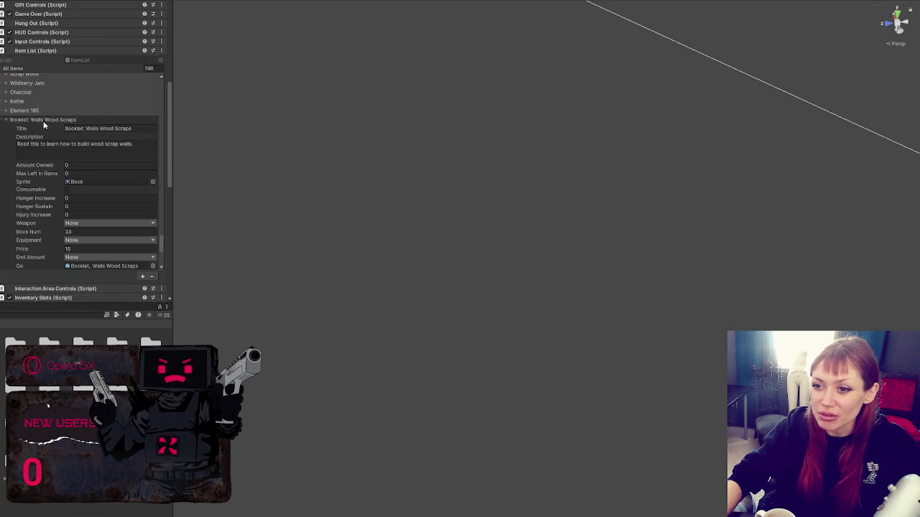
left_click(45, 121)
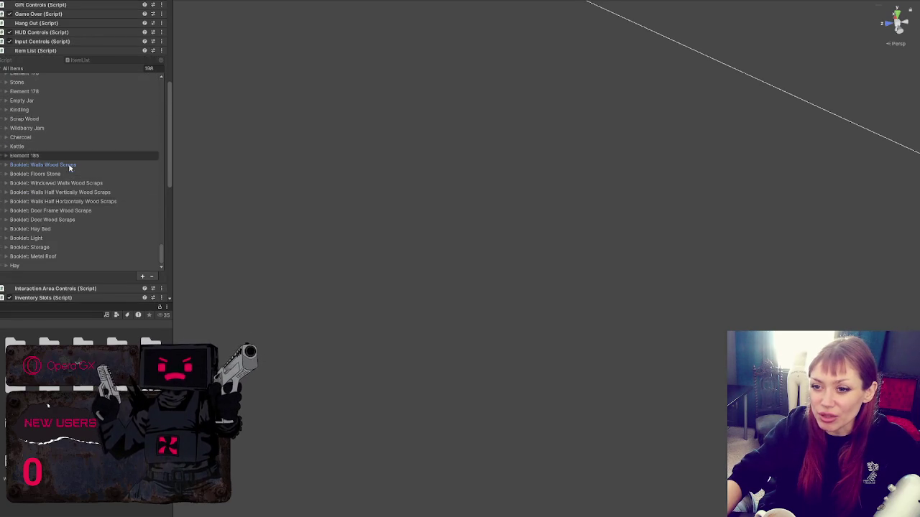
scroll(82, 164, "down", 3)
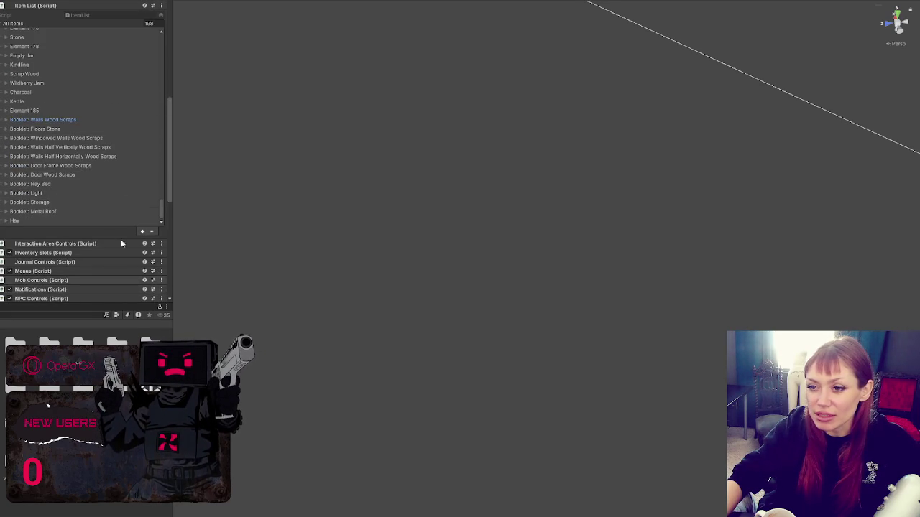
key("alt+Tab")
Step: Exit full screen, size the Photoshop window beside Unity's item list and close the Character panel
key("f")
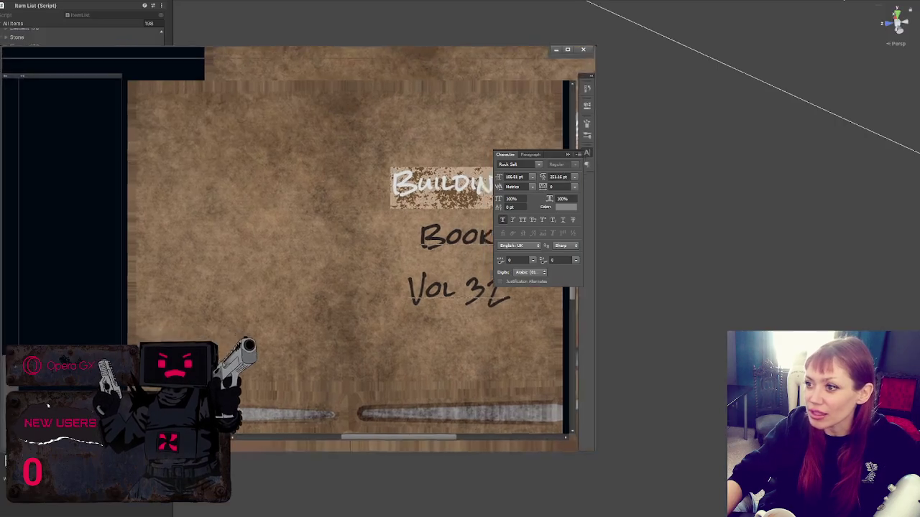
mouse_move(313, 57)
left_mouse_down()
mouse_move(508, 15)
mouse_move(472, 0)
left_mouse_up()
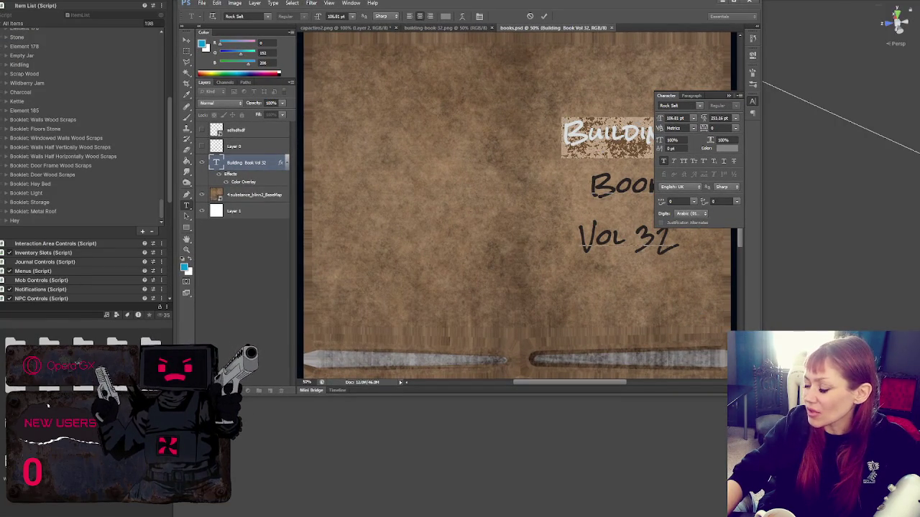
double_click(567, 5)
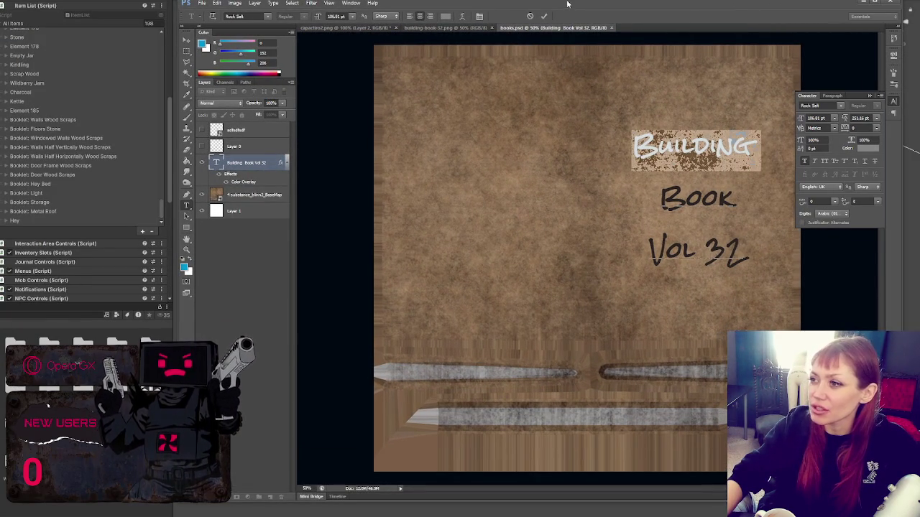
left_click_drag(510, 6, 469, 0)
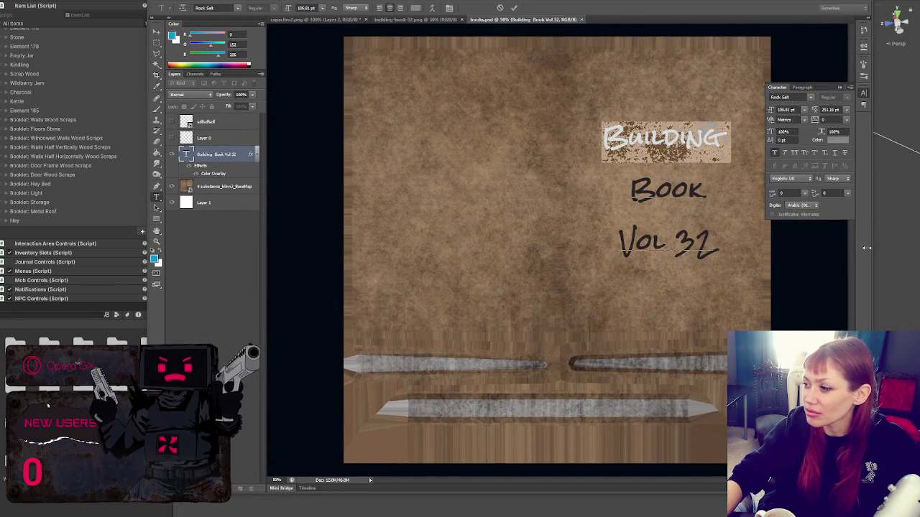
left_click_drag(871, 246, 785, 248)
left_click_drag(706, 493, 716, 506)
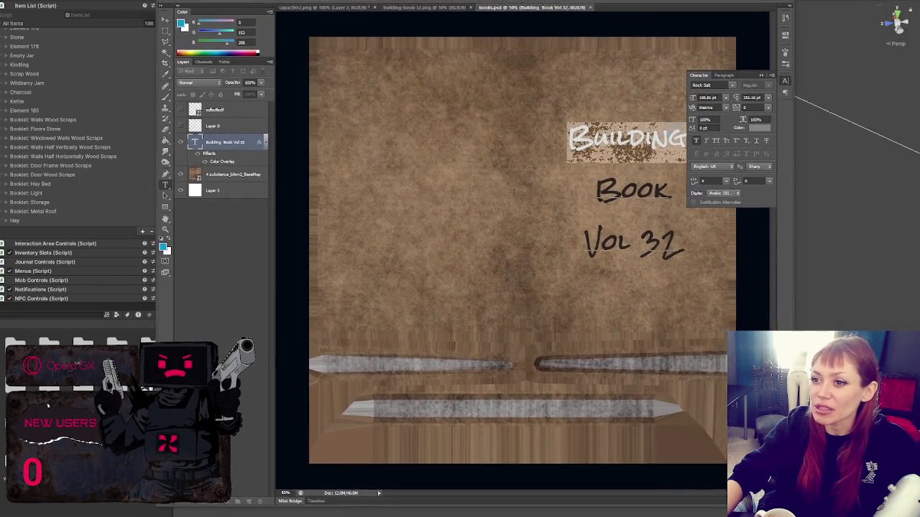
left_click(752, 75)
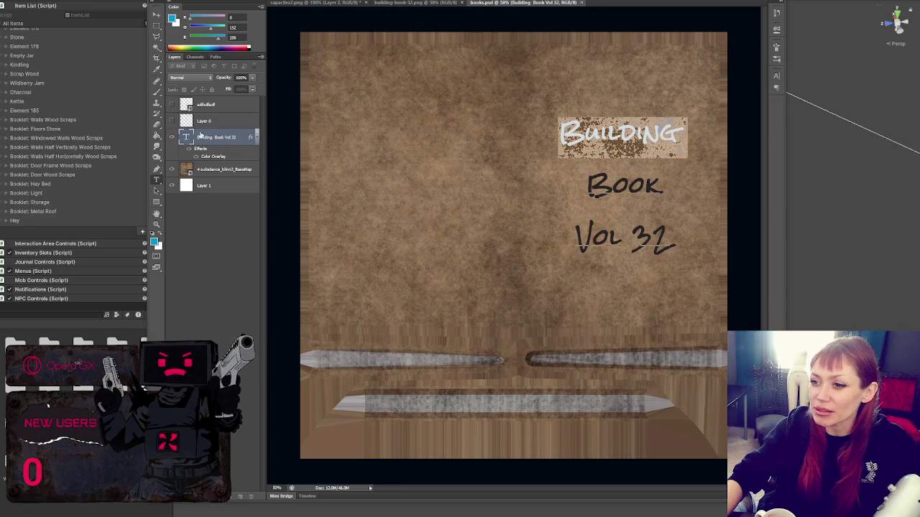
key("ctrl+z")
key("ctrl+z")
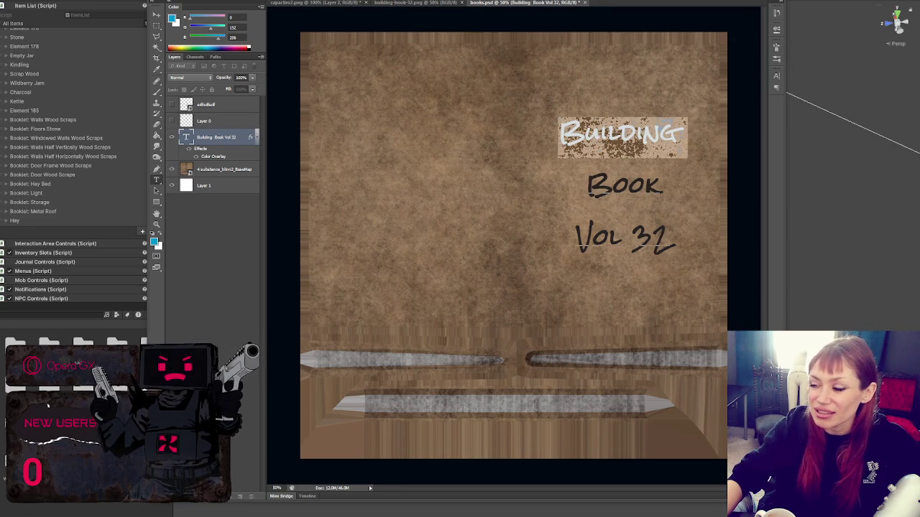
Step: Overwrite 'Building Book Vol 32' with 'Building Basics' and widen the Photoshop window
key("ctrl+a")
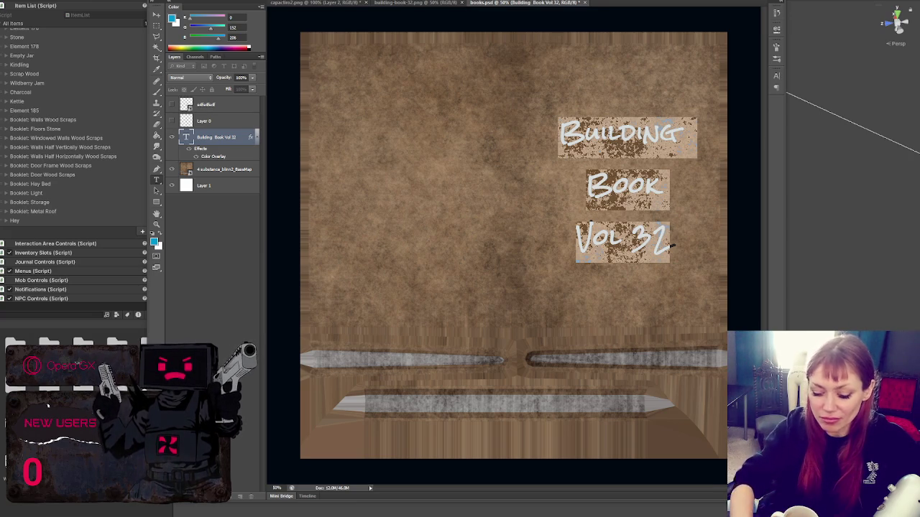
key("ctrl+a")
type("B")
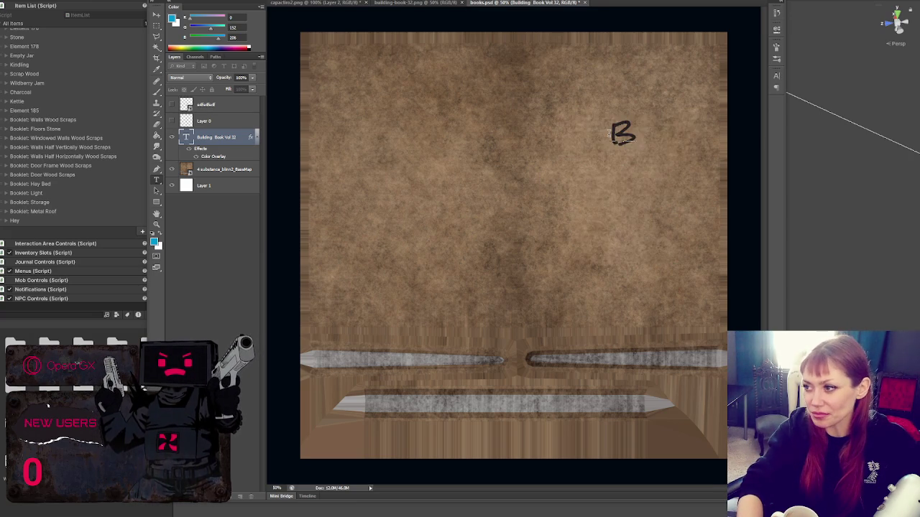
type("uilding B")
key("BackSpace")
type("Basics")
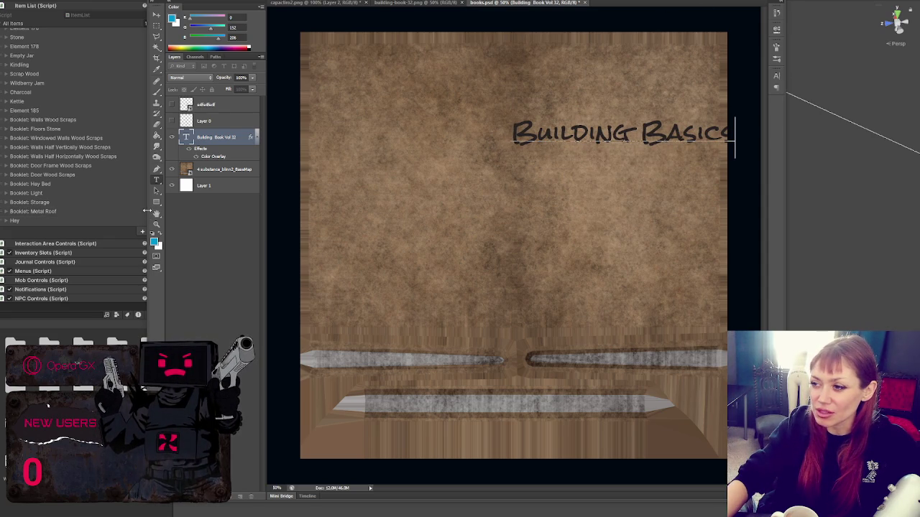
left_click_drag(148, 214, 2, 214)
key("ctrl+a")
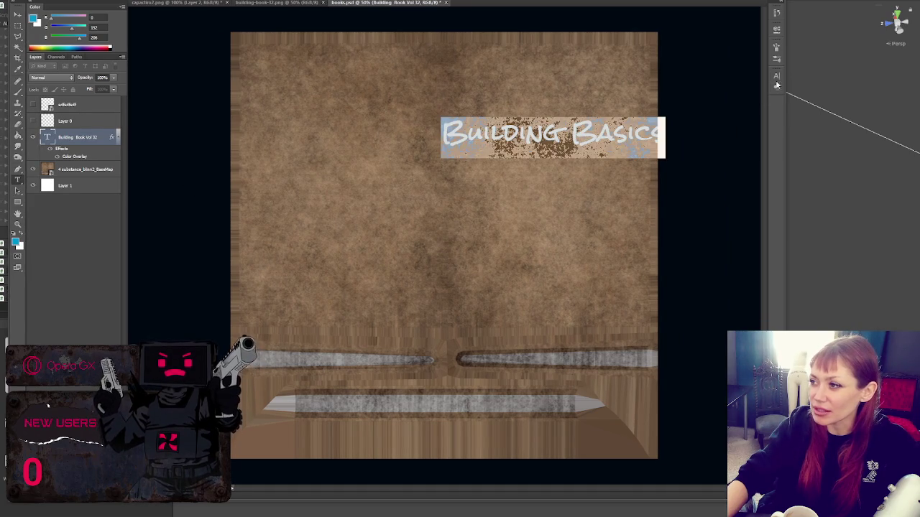
left_click(776, 76)
Step: Turn on All Caps for the Building Basics title in the Character panel
left_click(707, 136)
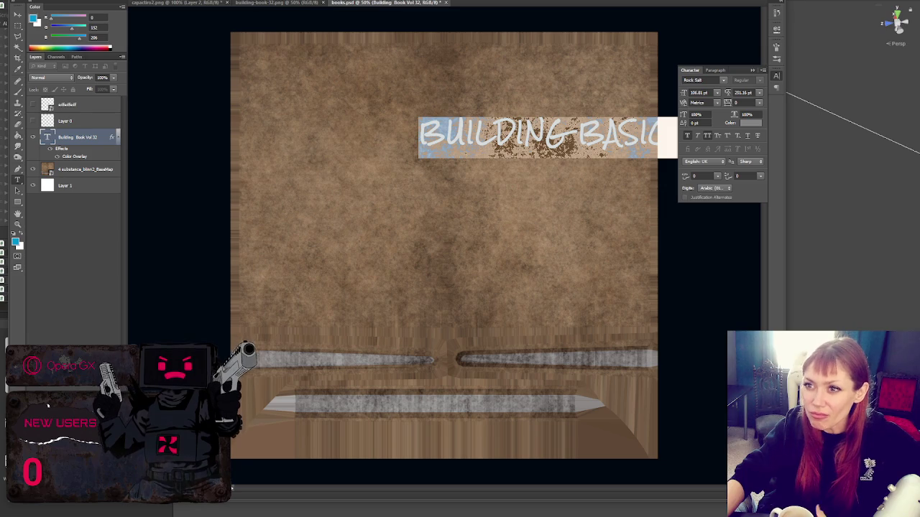
Step: Set the title in smaller Playpen Sans, split as BUILDING over BASICS with tighter leading
key("Up")
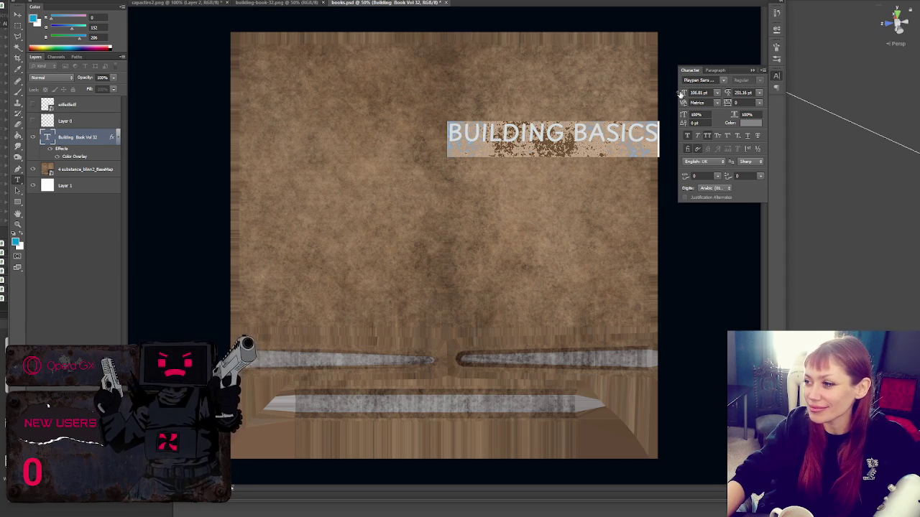
left_click_drag(691, 92, 675, 94)
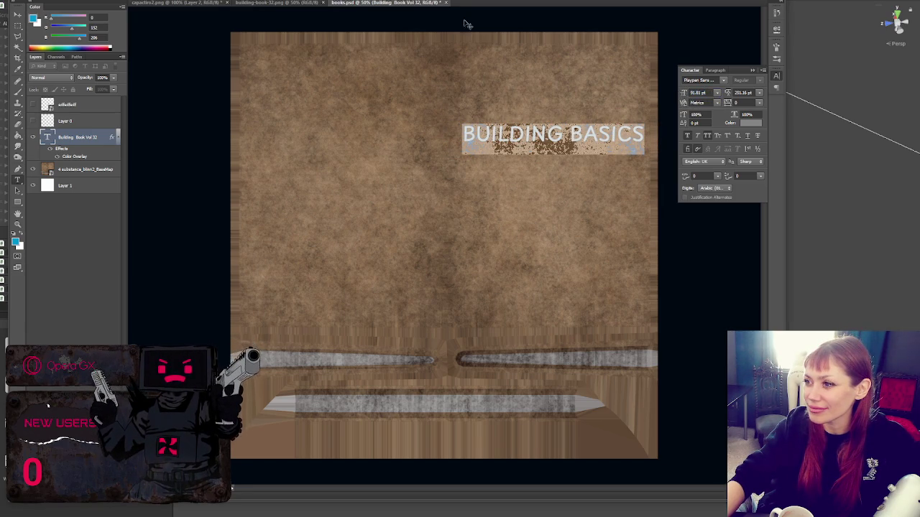
key("ctrl+Return")
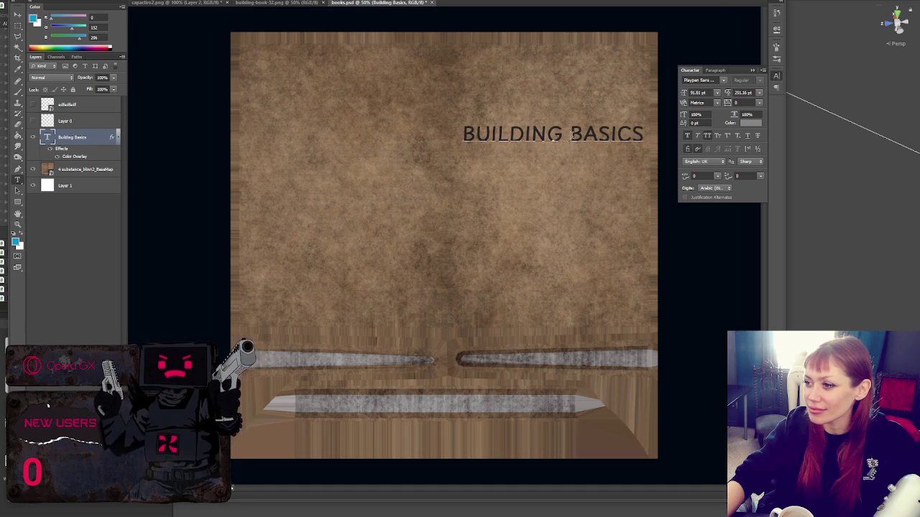
left_click(570, 136)
key("Return")
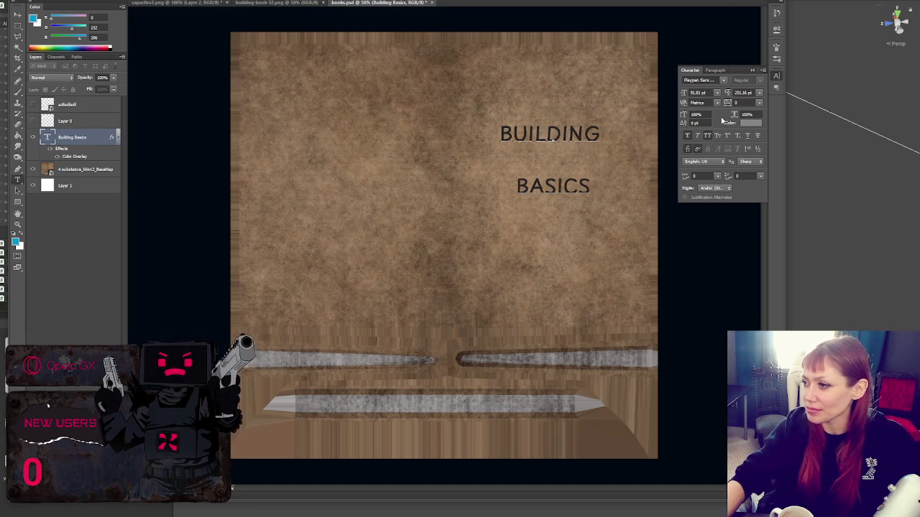
key("ctrl+a")
left_click_drag(727, 93, 655, 92)
left_click(594, 164)
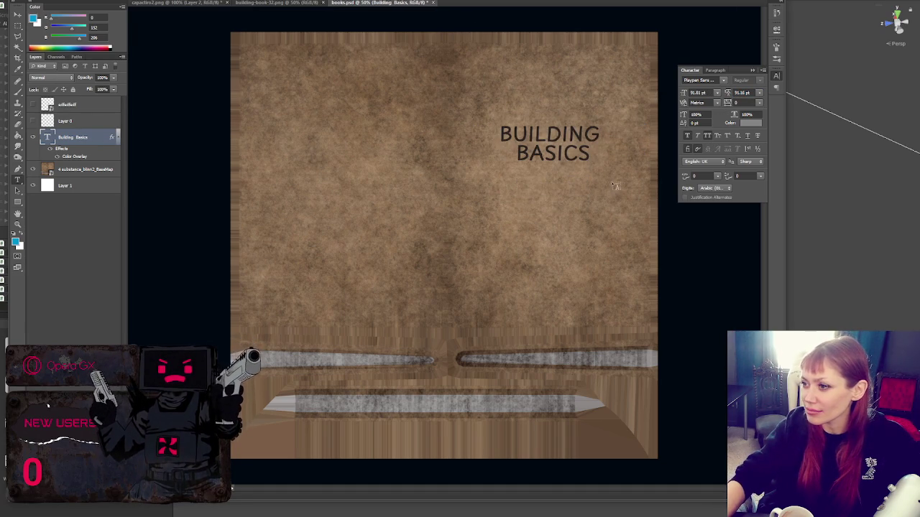
Step: Scale the title up and move it to the upper right of the cover
left_click_drag(608, 173, 635, 180)
mouse_move(552, 141)
left_mouse_down()
mouse_move(579, 137)
mouse_move(575, 147)
left_mouse_up()
key("Return")
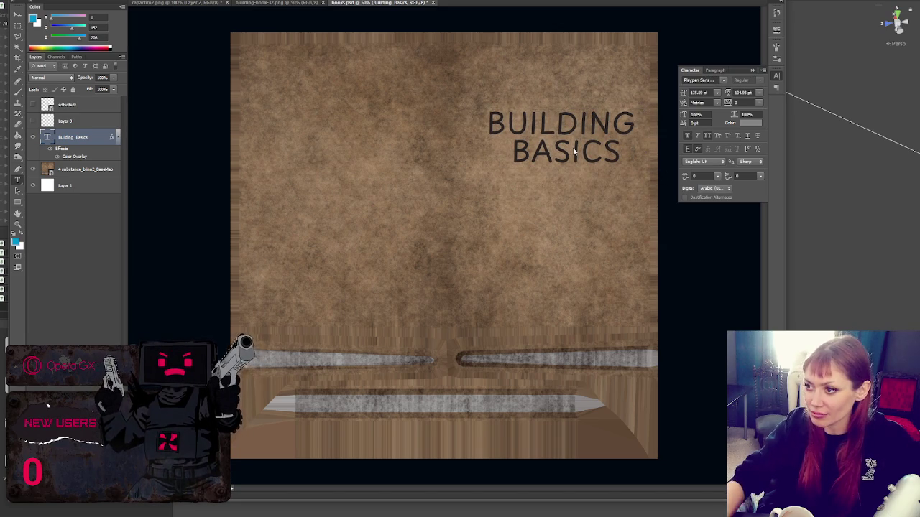
Step: Create a new empty text layer above the title, with Unity's item list visible beside Photoshop
left_click(33, 105)
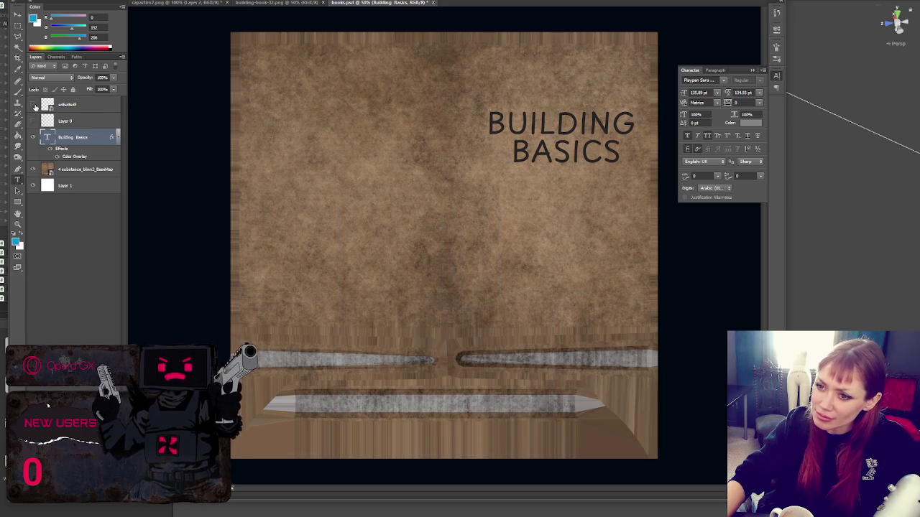
left_click(33, 105)
left_click(32, 137)
left_click(32, 137)
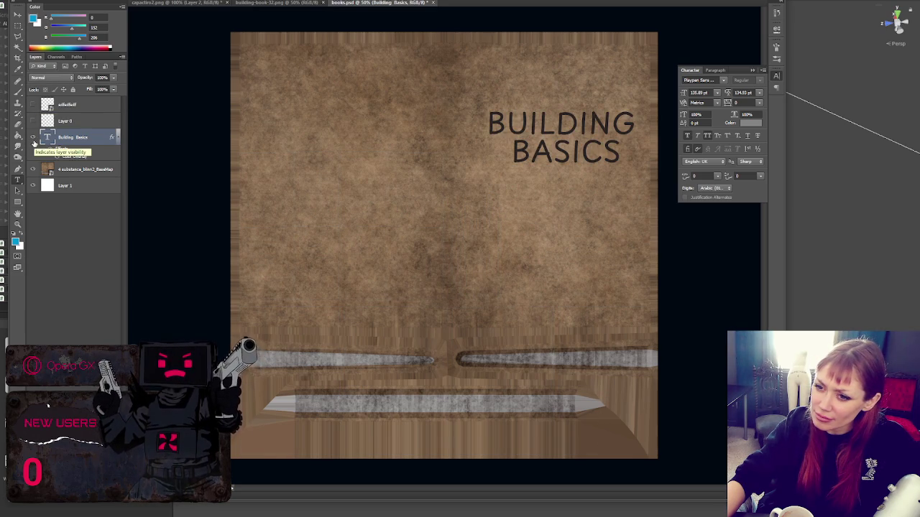
left_click(505, 245)
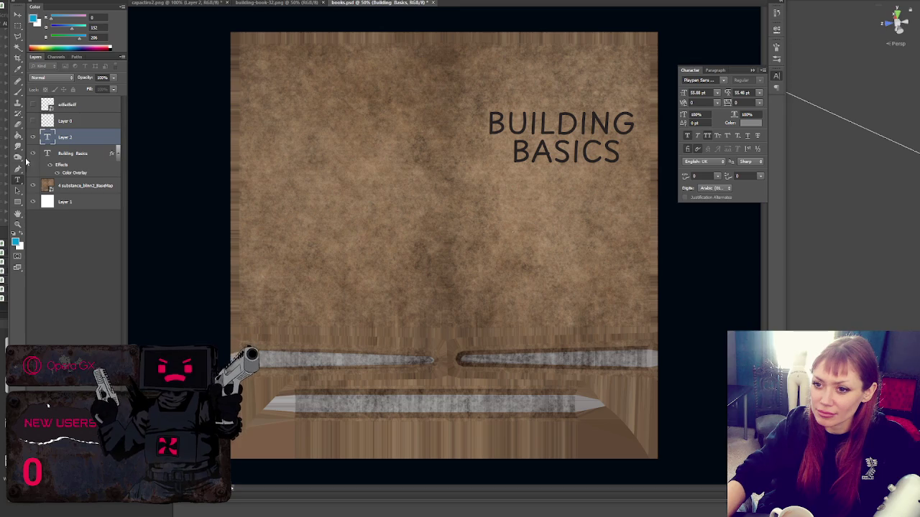
left_click_drag(5, 157, 150, 156)
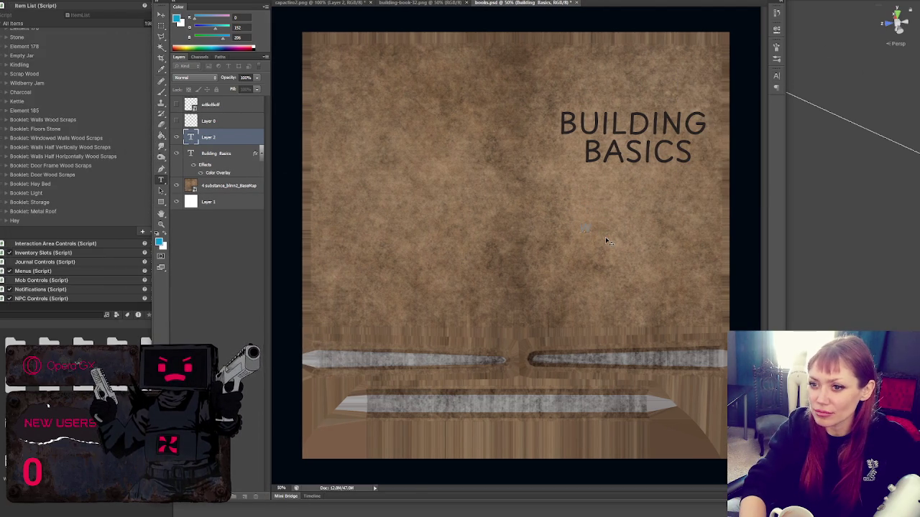
Step: Type a black caption 'WALLS' with a second line '(FROM WOOD SCRAPS)'
type("W")
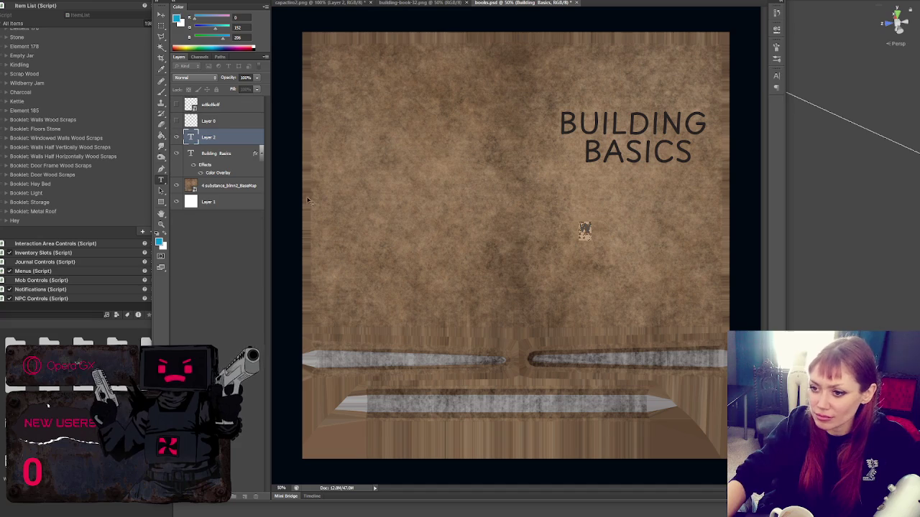
left_click(158, 234)
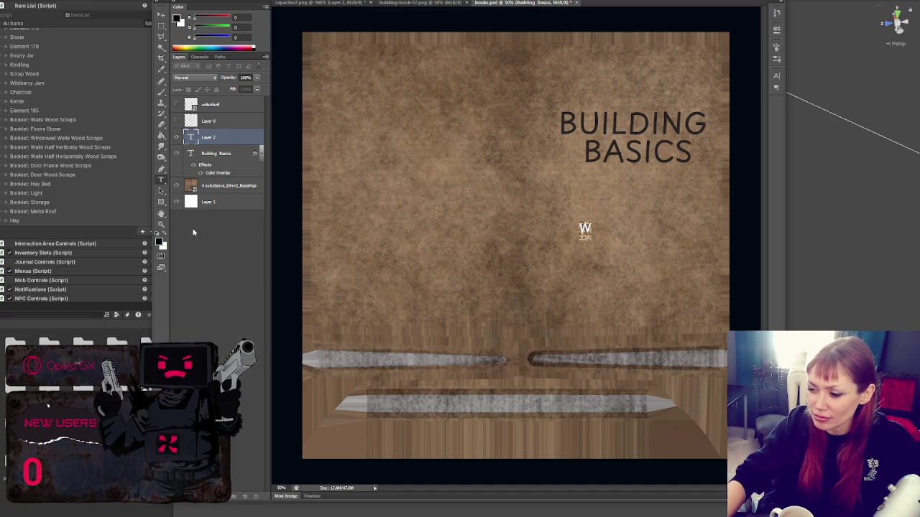
type("A")
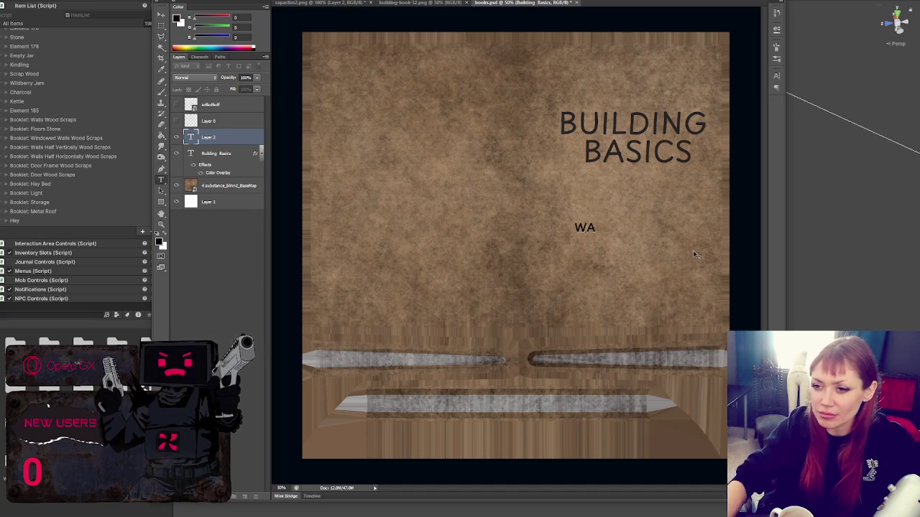
type("LL")
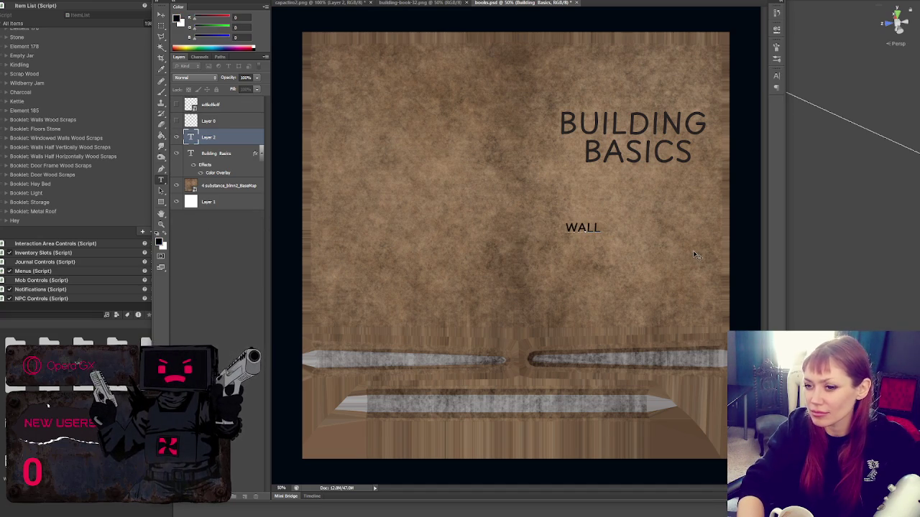
type("S")
key("Return")
type("(W")
key("BackSpace")
type("FROM W")
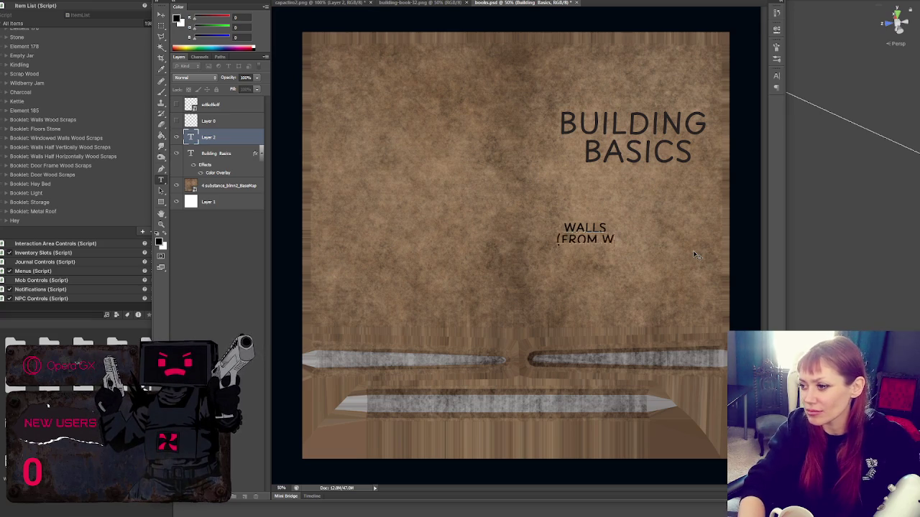
type("OOD SCRAPS)")
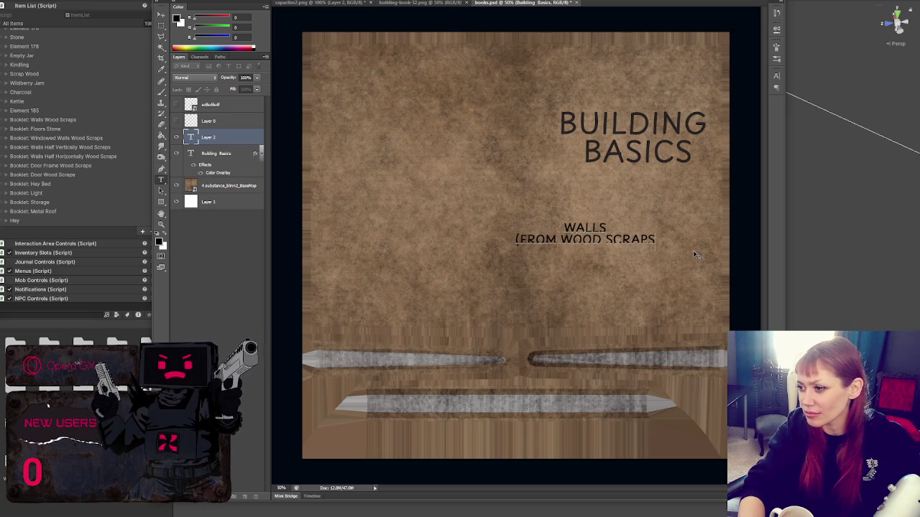
Step: Commit the caption and duplicate its text layer
double_click(594, 229)
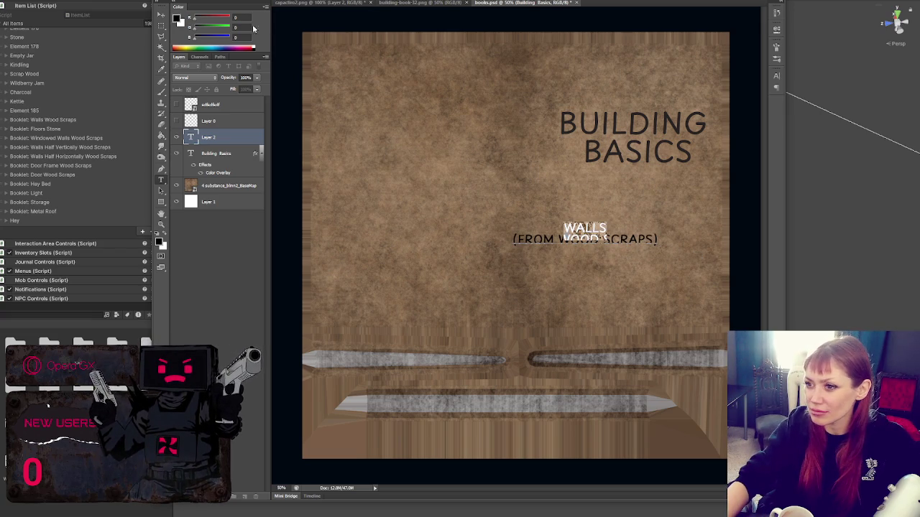
key("ctrl+Return")
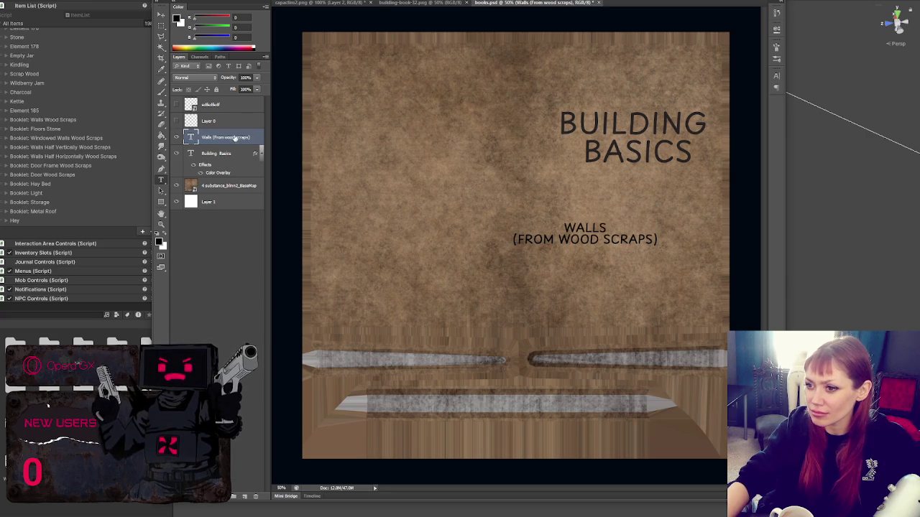
key("ctrl+j")
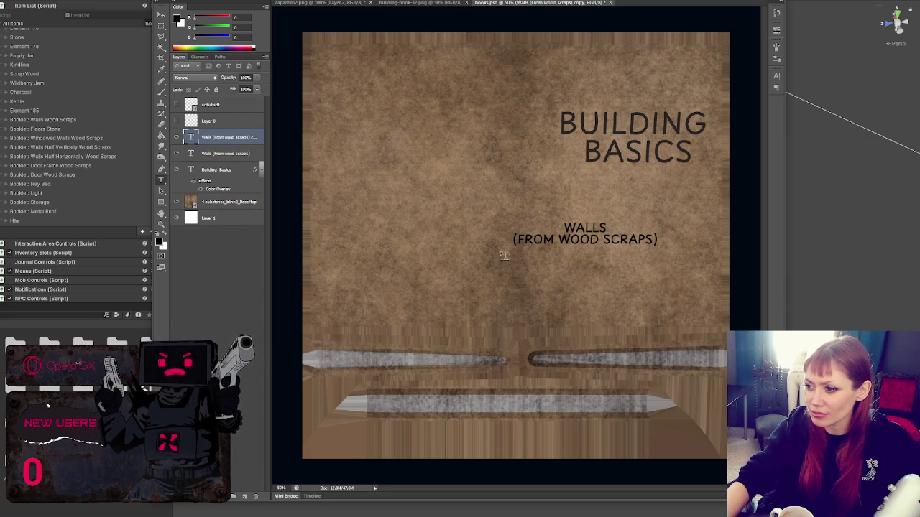
triple_click(583, 239)
left_click(583, 239)
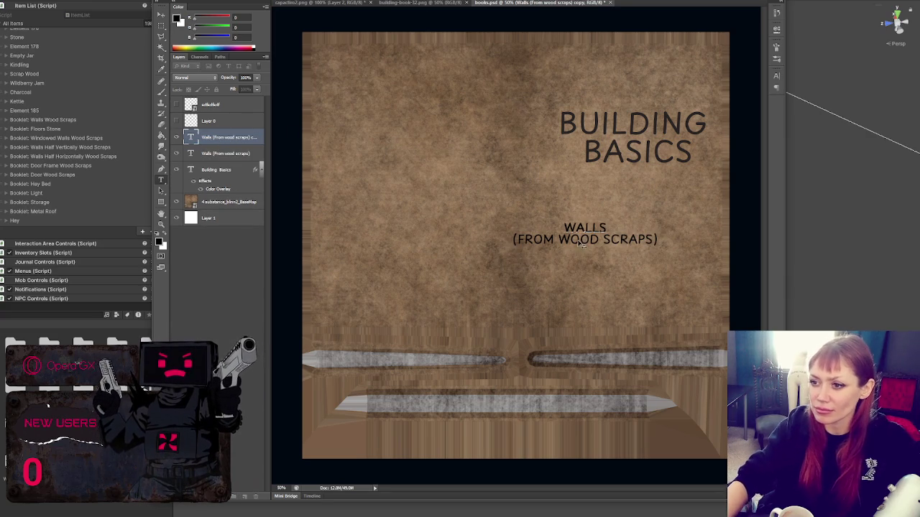
left_click(239, 154)
double_click(579, 229)
left_click(584, 234)
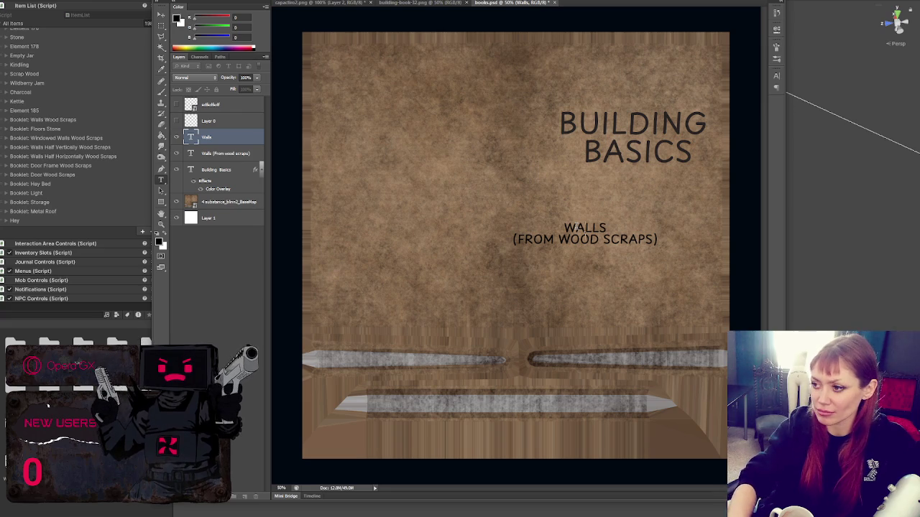
key("ctrl+z")
Step: Delete the '(FROM WOOD SCRAPS)' line so the caption reads just WALLS, then scale it up
left_click(219, 154)
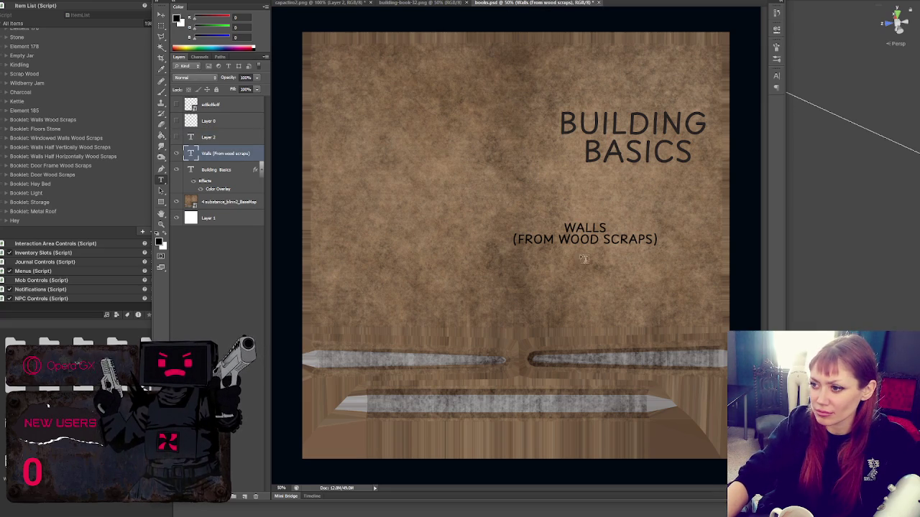
triple_click(581, 243)
key("BackSpace")
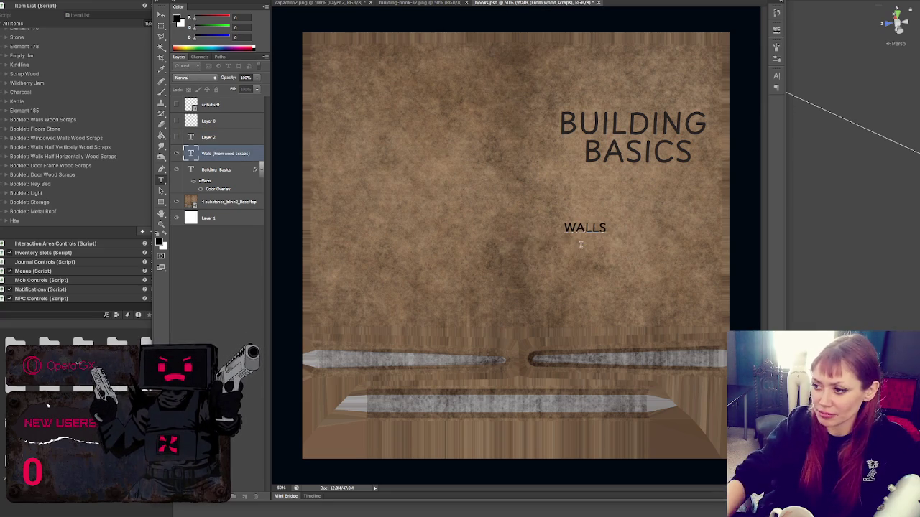
key("ctrl+Return")
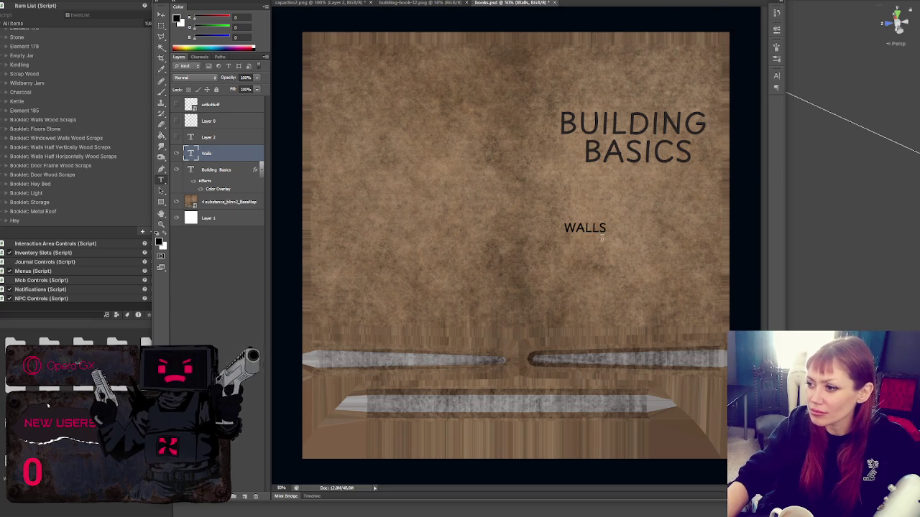
mouse_move(607, 237)
left_mouse_down()
mouse_move(612, 253)
mouse_move(684, 257)
mouse_move(622, 246)
mouse_move(681, 216)
mouse_move(658, 210)
left_mouse_up()
Step: Commit the enlarged WALLS under the title and hide the title's colour overlay
key("Escape")
key("Return")
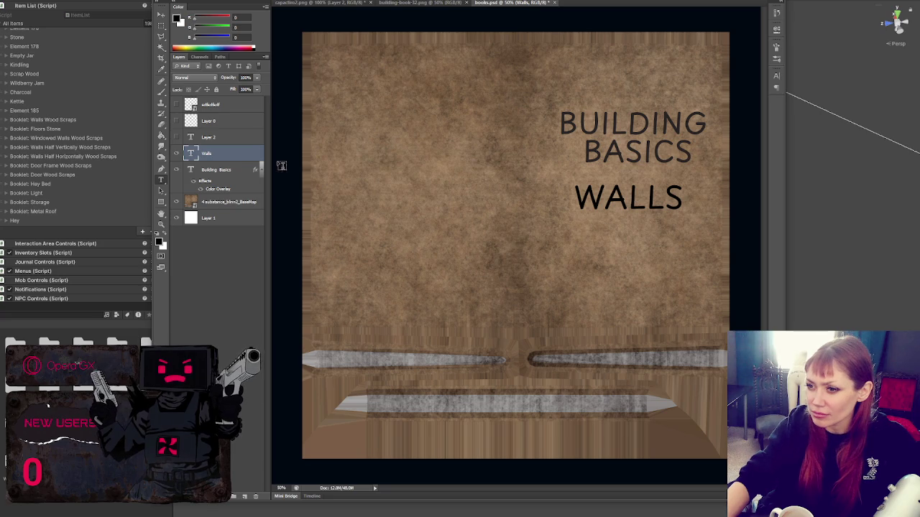
left_click(230, 170)
left_click(642, 155)
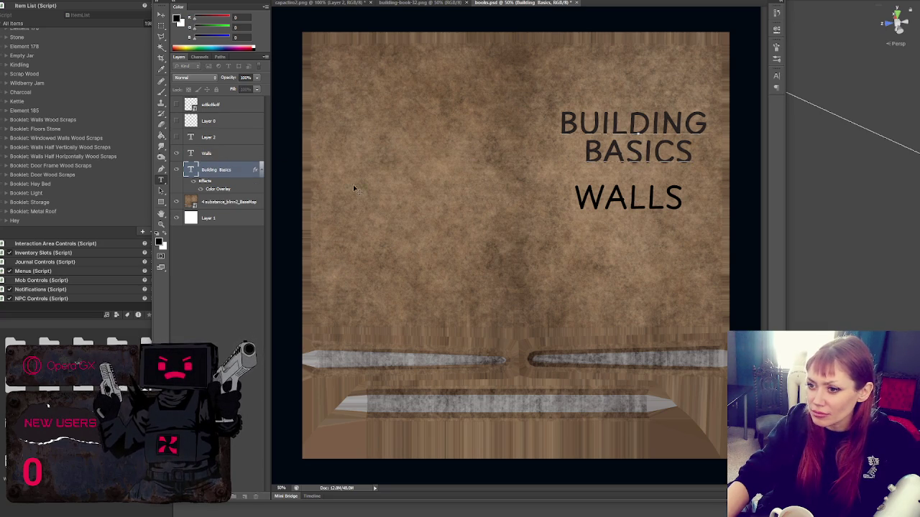
left_click(188, 180)
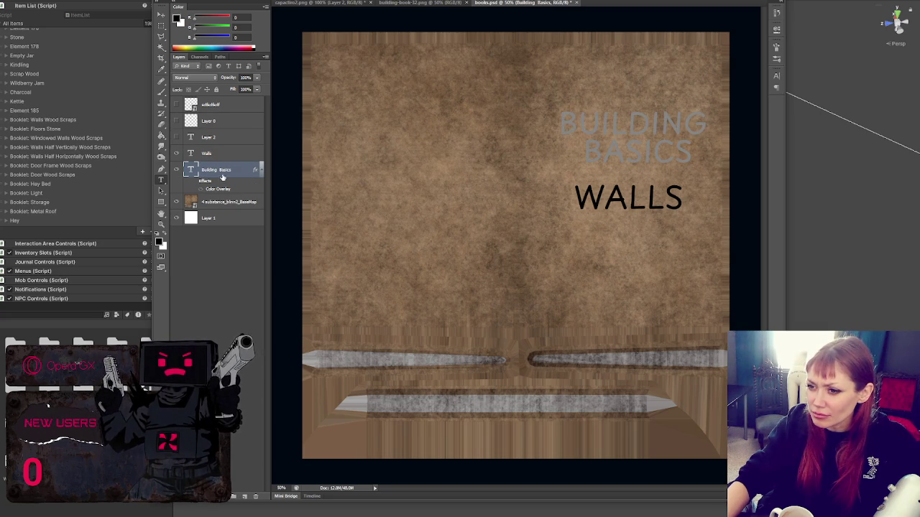
left_click(164, 234)
left_click(164, 234)
Step: Toggle the wireframe layers' visibility and delete the unused Layer 2
left_click(230, 107)
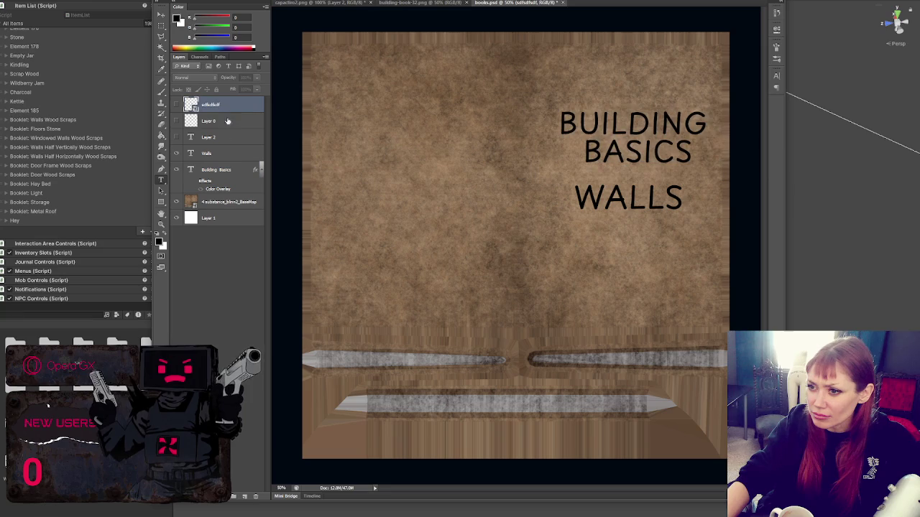
left_click(177, 121)
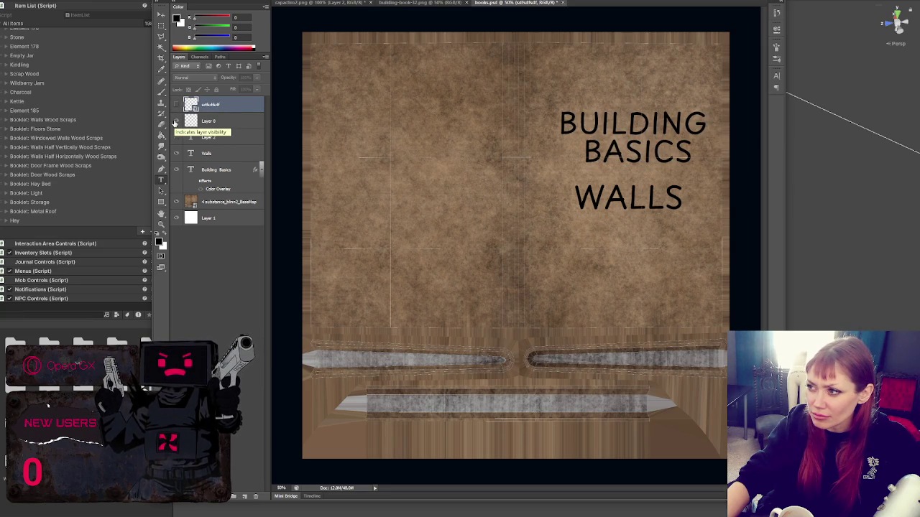
left_click(176, 106)
left_click(177, 106)
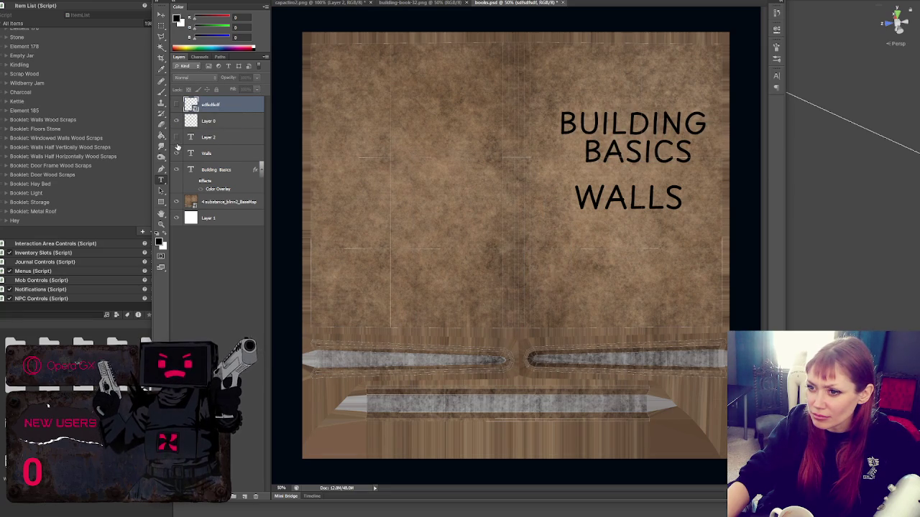
left_click(200, 140)
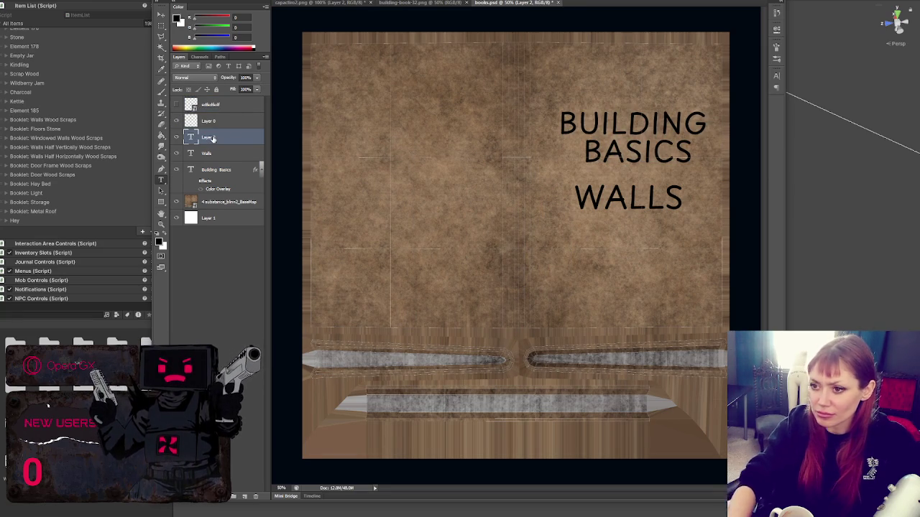
key("Delete")
Step: Duplicate the Walls layer and clear the Building Basics layer style
key("ctrl+j")
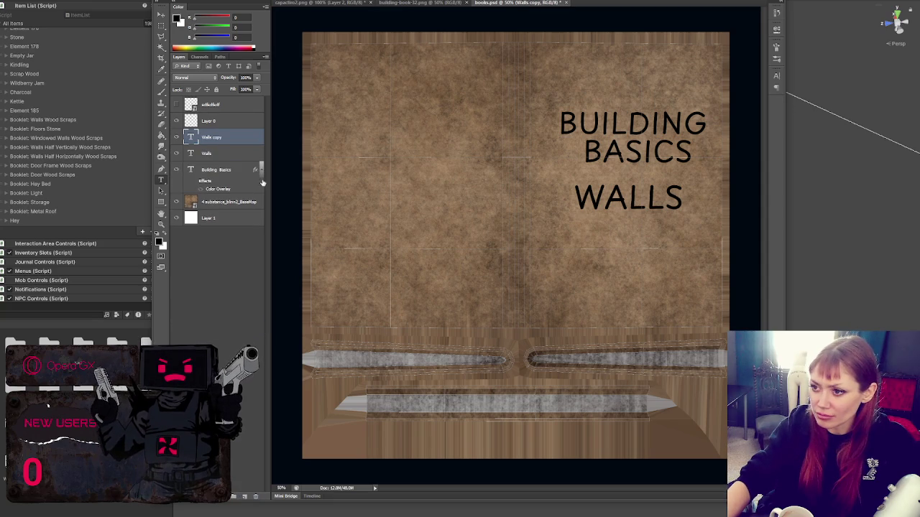
left_click(232, 170)
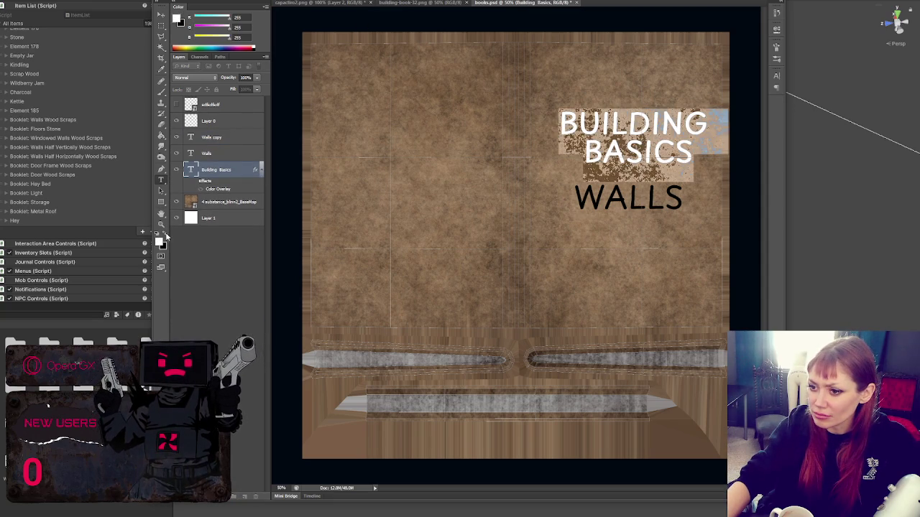
left_click(227, 141)
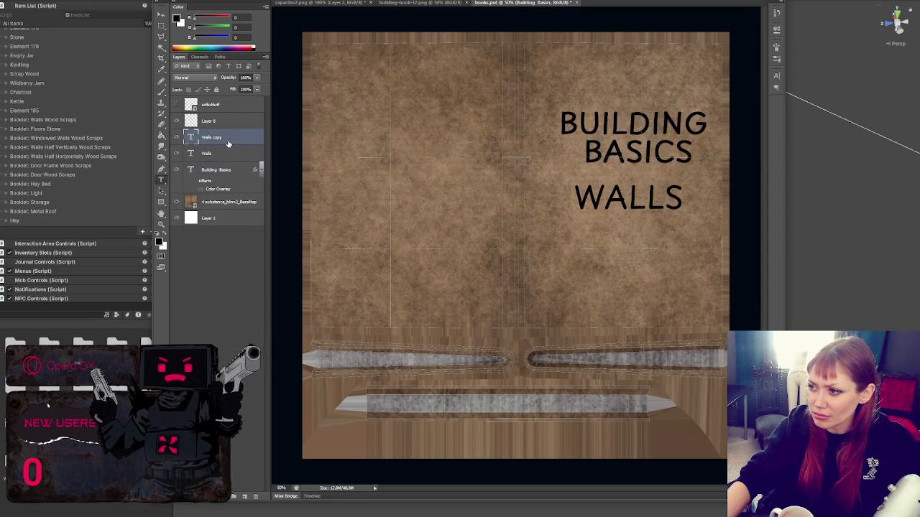
left_click(224, 172)
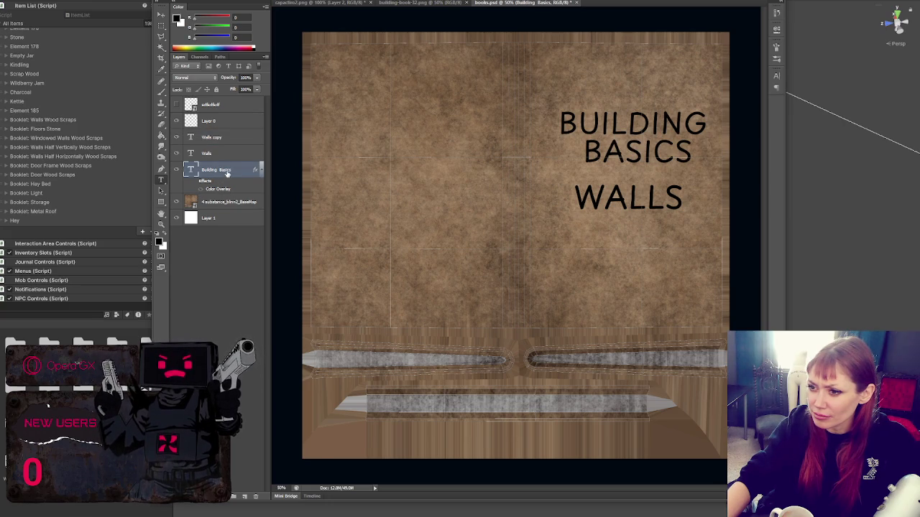
right_click(227, 173)
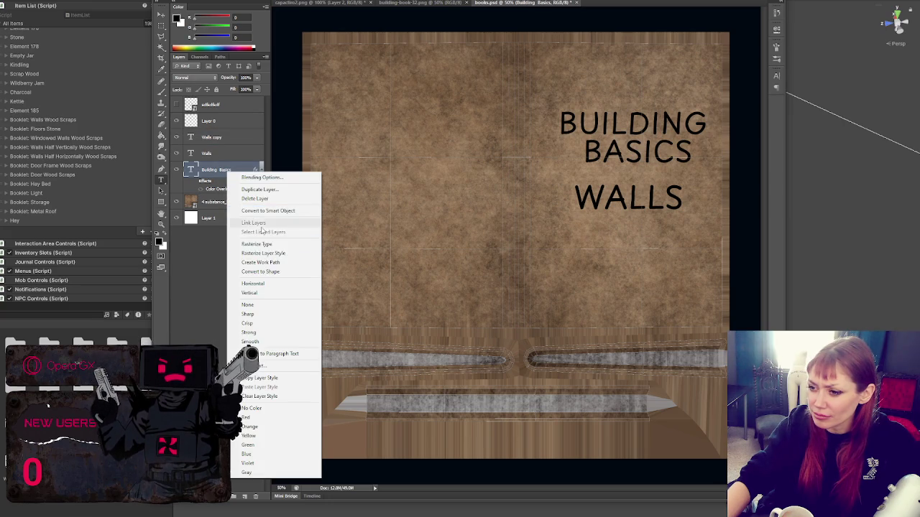
left_click(271, 396)
Step: Move the three text layers to the top, then delete Walls copy and Building Basics
left_click(214, 155)
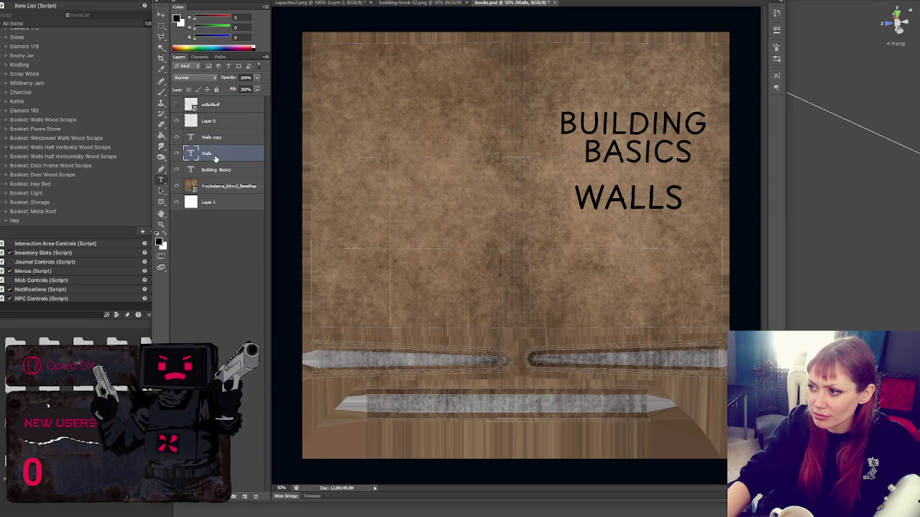
left_click(222, 138, "shift")
left_click(223, 170, "shift")
left_click_drag(223, 169, 234, 105)
left_click(230, 143)
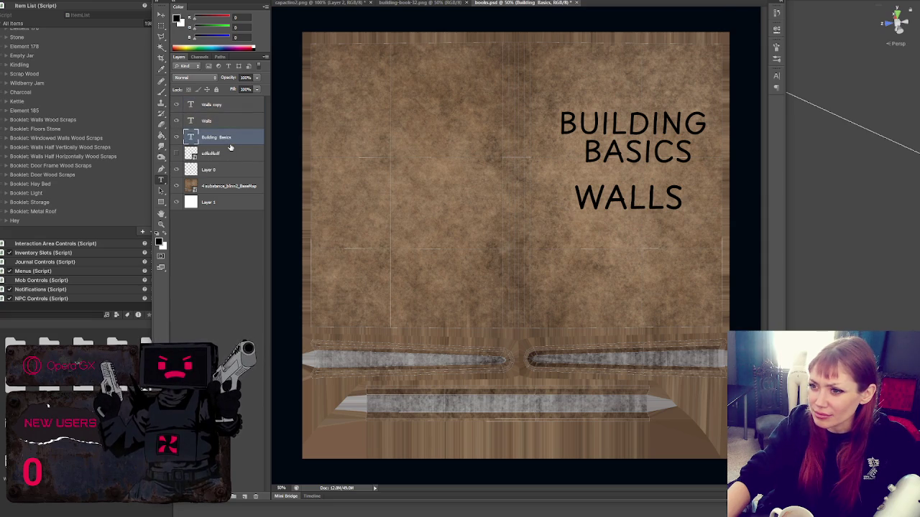
left_click(248, 104, "ctrl")
key("Delete")
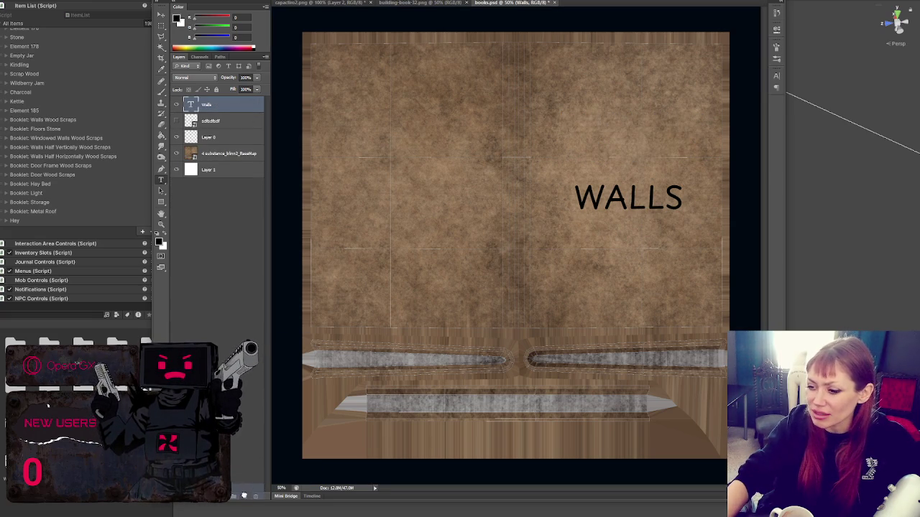
Step: Duplicate the WALLS text layer and move the copy up near the top of the cover
key("ctrl+j")
mouse_move(642, 210)
left_mouse_down()
mouse_move(650, 144)
mouse_move(639, 151)
left_mouse_up()
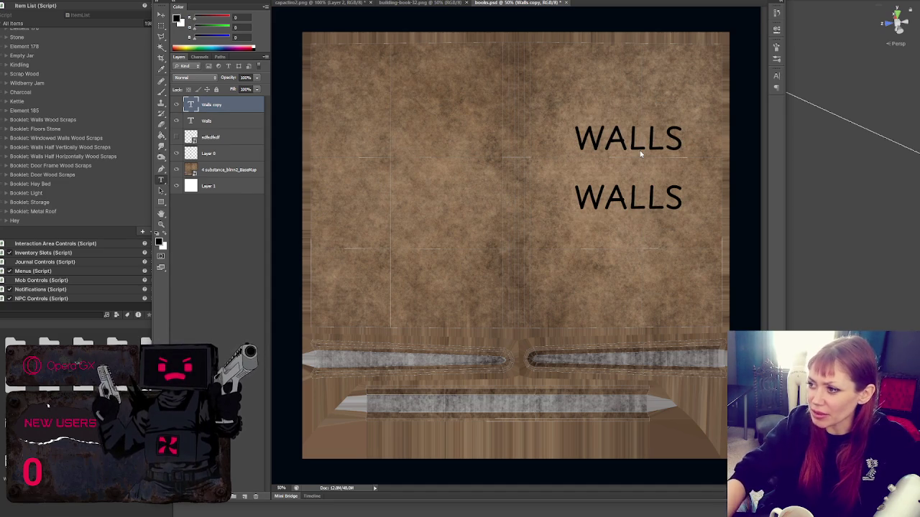
mouse_move(643, 149)
left_mouse_down()
mouse_move(645, 264)
mouse_move(649, 72)
mouse_move(694, 321)
mouse_move(684, 144)
left_mouse_up()
Step: Retype the copy as two lines, 'BUILDING' over 'BASICS:'
key("t")
double_click(681, 140)
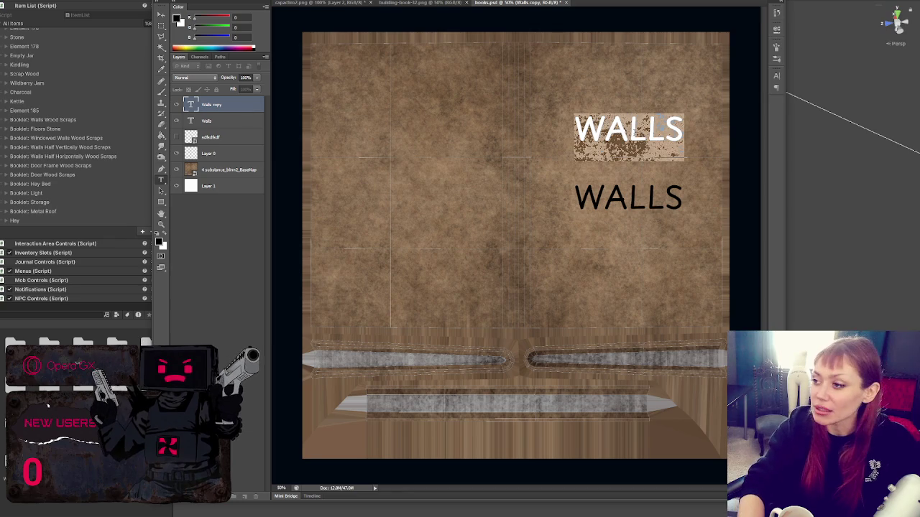
type("NB")
key("BackSpace")
key("BackSpace")
type("BIU")
key("BackSpace")
key("BackSpace")
type("UILDING")
key("Return")
type("BASICS:")
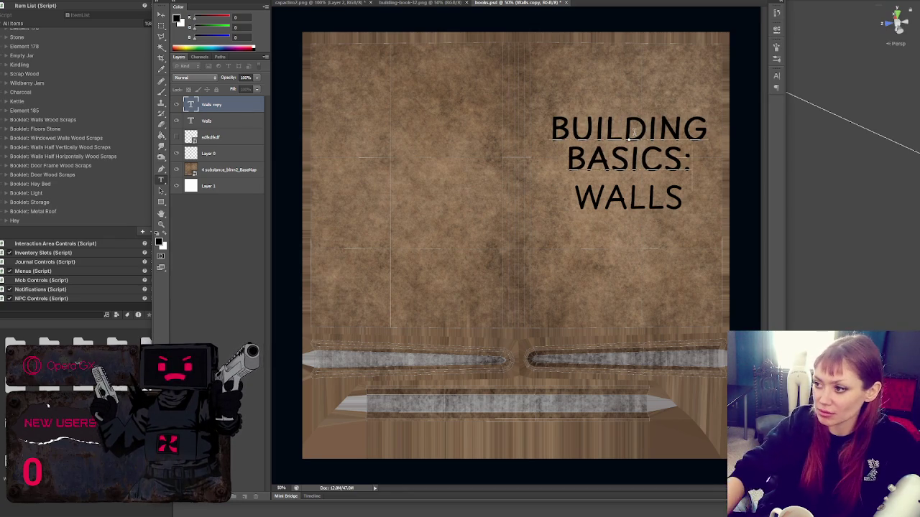
key("ctrl+Return")
Step: Move BUILDING BASICS: up, shrink it slightly, and shift it with WALLS a little left
left_click_drag(637, 166, 637, 147)
left_click_drag(706, 171, 702, 168)
key("Return")
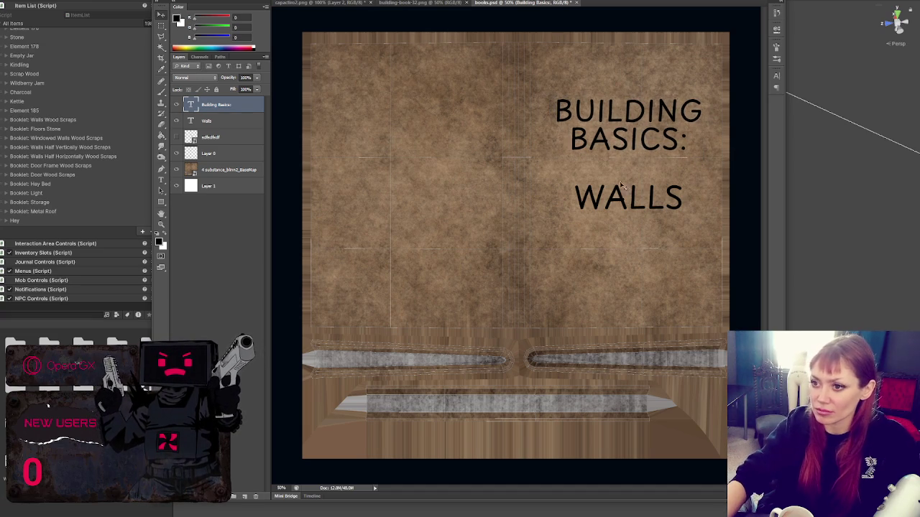
left_click(215, 122, "shift")
key("ctrl+a")
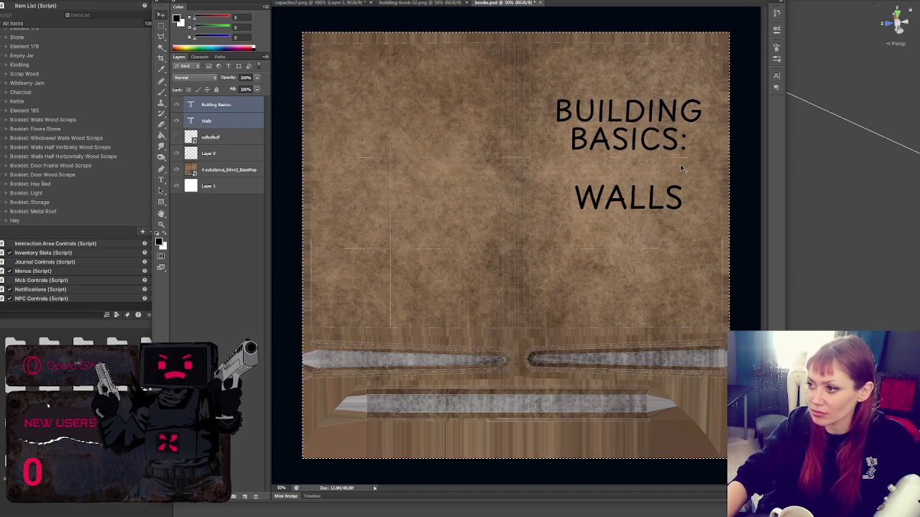
key("ctrl+d")
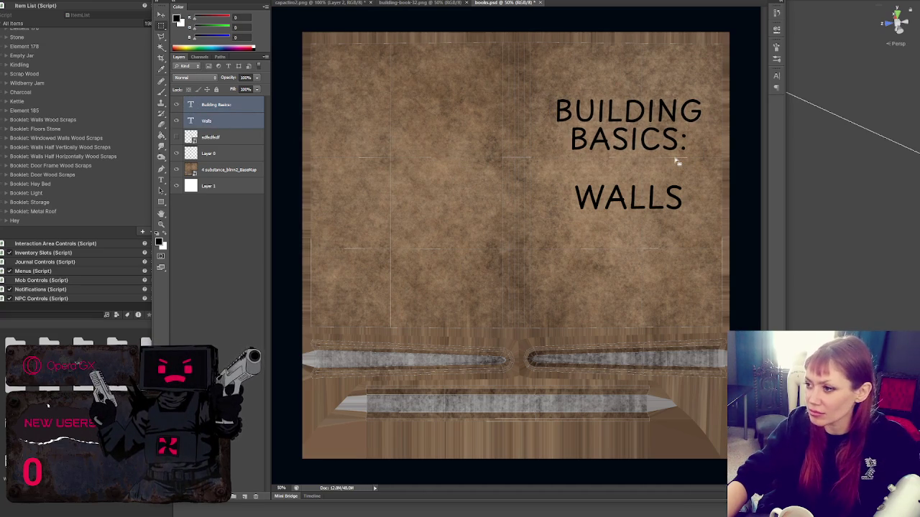
left_click_drag(648, 149, 644, 150)
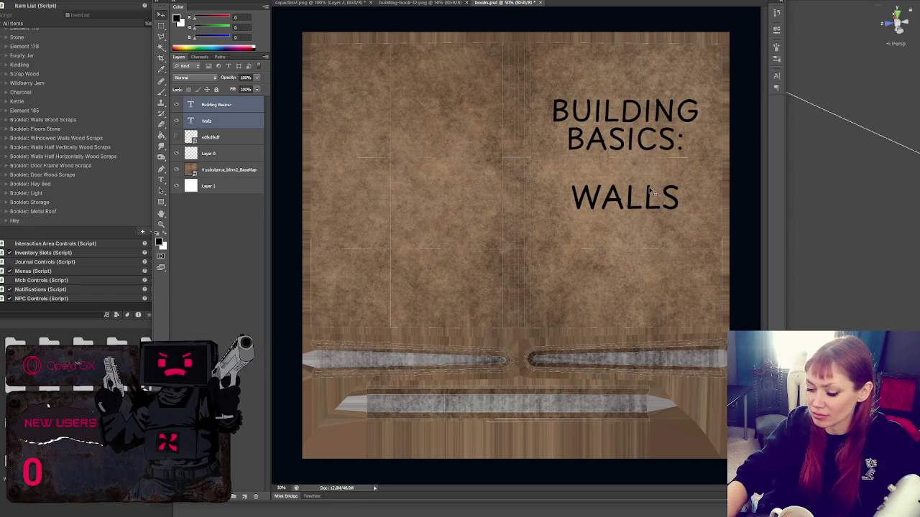
left_click(653, 153)
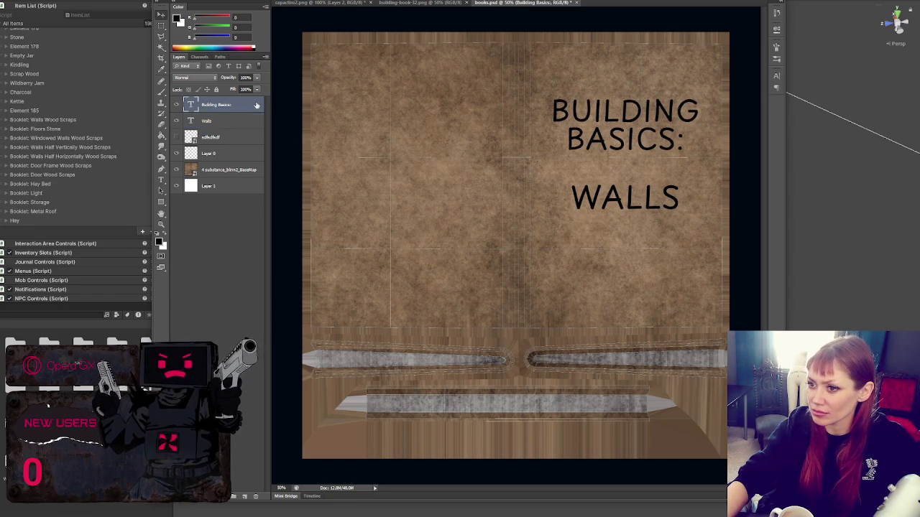
Step: Resize the title and push PART 2 down a line in the WALLS PART 2 text
mouse_move(699, 171)
left_mouse_down()
mouse_move(686, 163)
mouse_move(708, 170)
mouse_move(697, 172)
left_mouse_up()
key("Return")
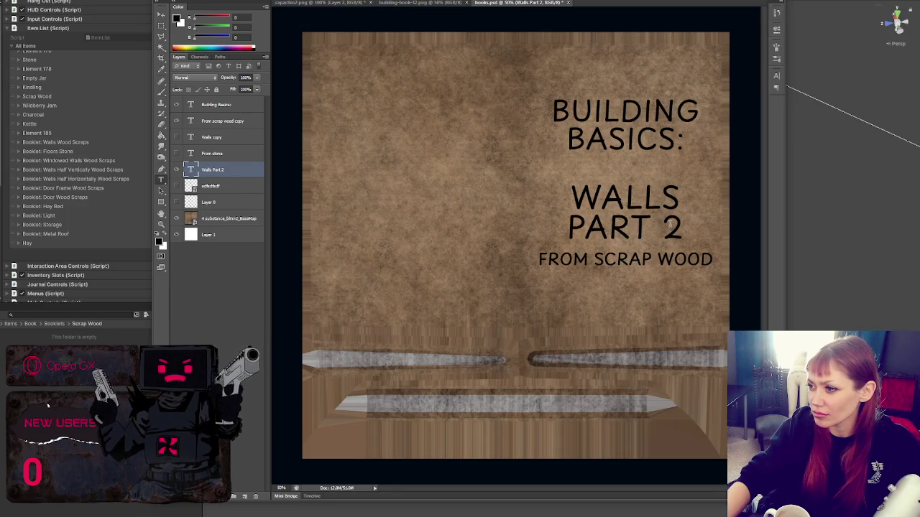
left_click(671, 223)
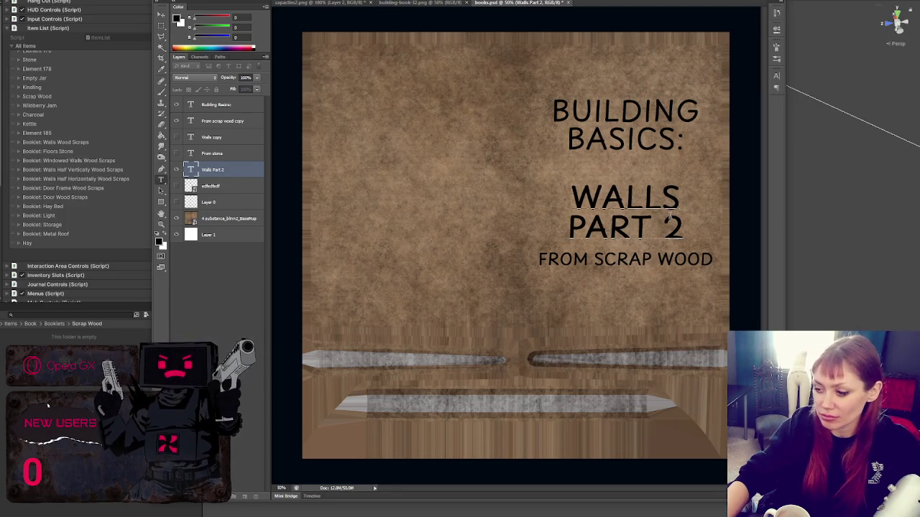
left_click(231, 135)
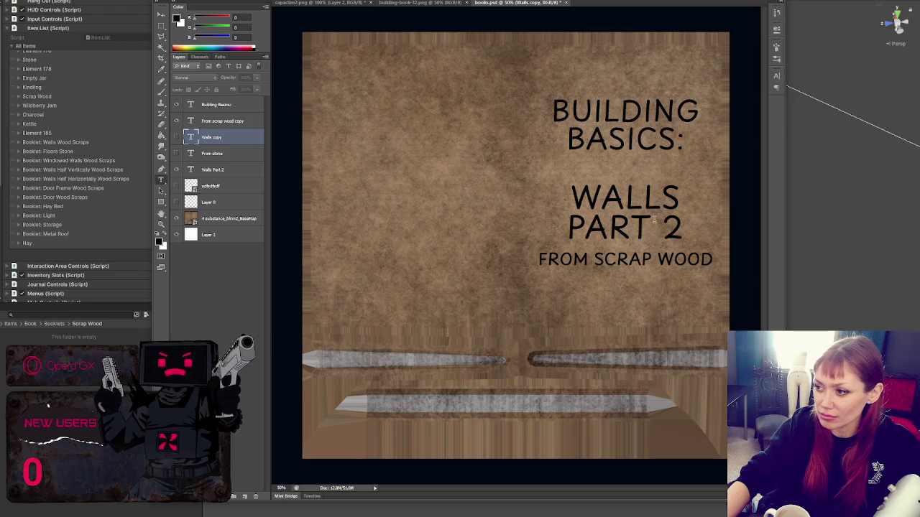
left_click(687, 204)
left_click(678, 206)
key("Return")
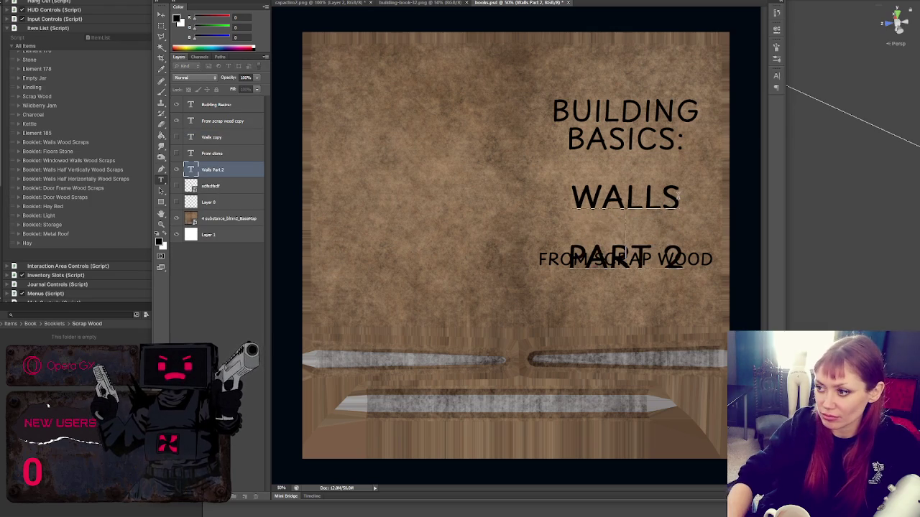
left_click(212, 105)
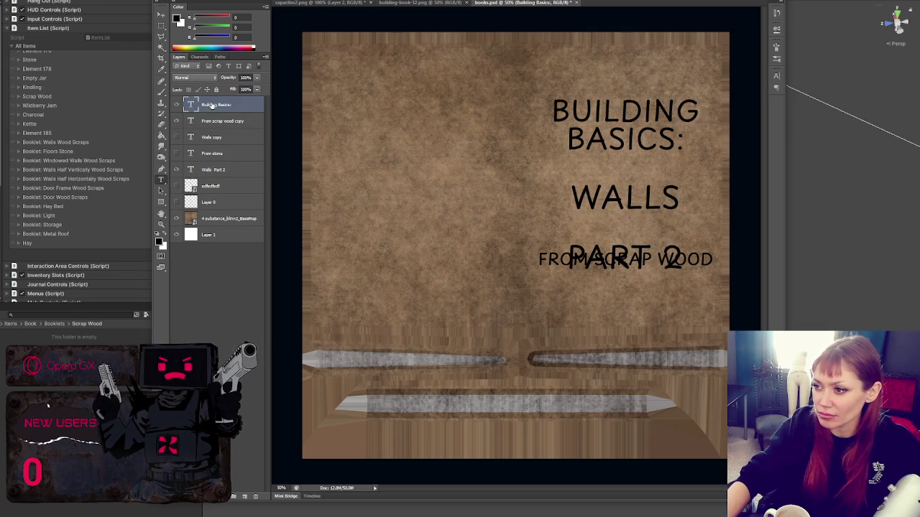
Step: Move FROM SCRAP WOOD below PART 2 and place a duplicate between WALLS and PART 2
left_click(225, 171)
left_click(222, 122)
left_click_drag(630, 260, 631, 286)
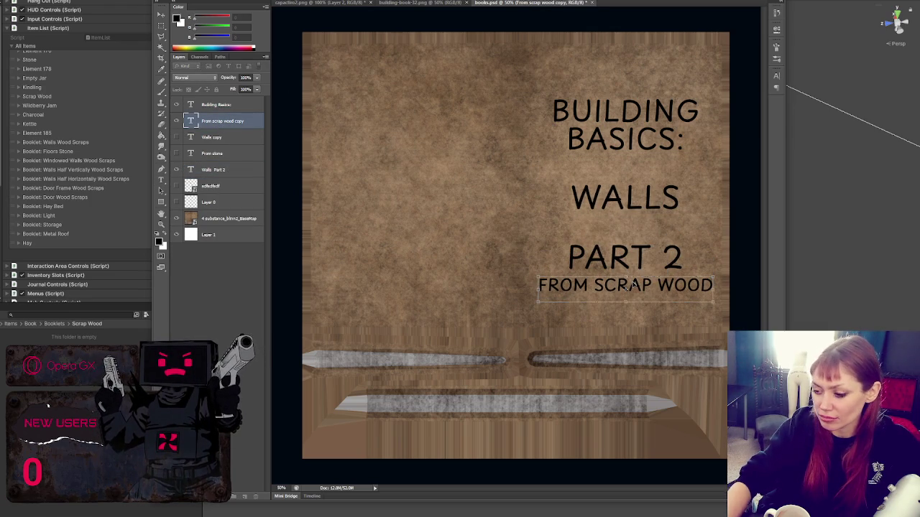
key("t")
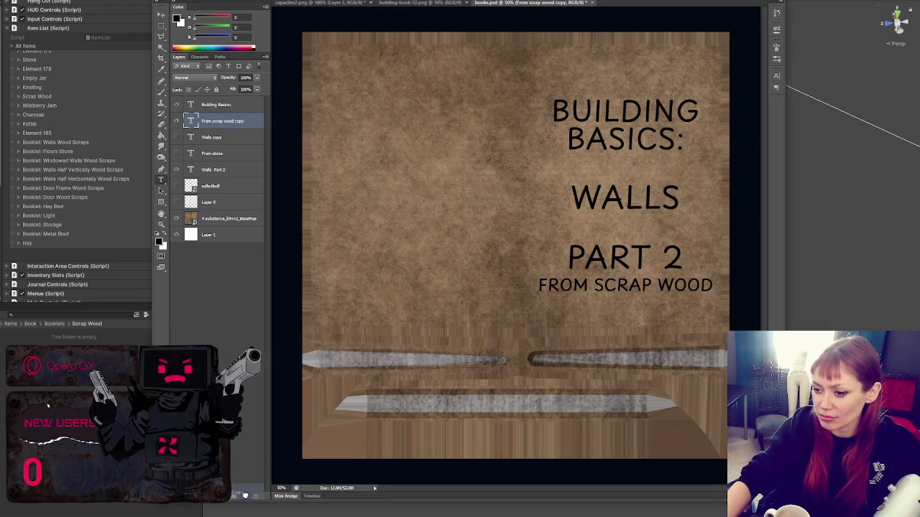
key("ctrl+j")
key("v")
mouse_move(646, 292)
left_mouse_down()
mouse_move(660, 230)
mouse_move(649, 232)
left_mouse_up()
Step: Retype the duplicated FROM SCRAP WOOD line as '(WITH WINDOWS)'
key("t")
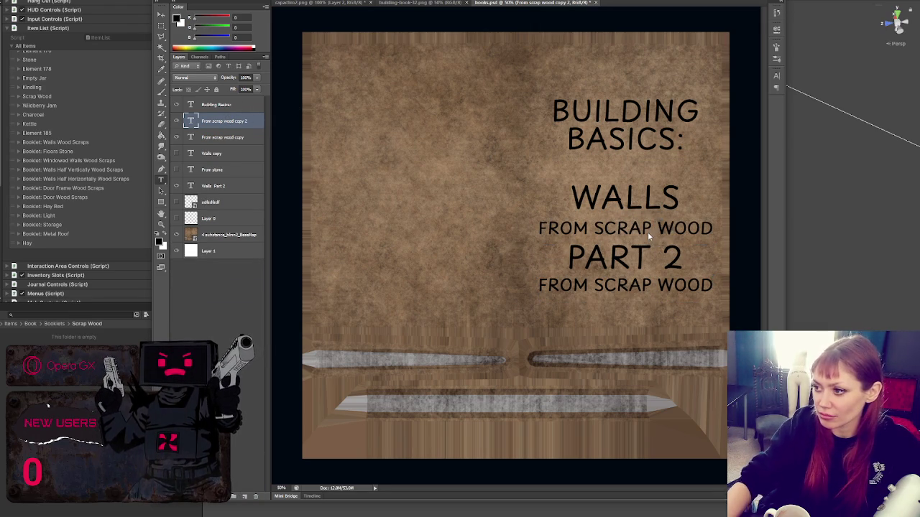
triple_click(579, 226)
type("(WITH")
key("BackSpace")
key("BackSpace")
type("TH WINDOWS)")
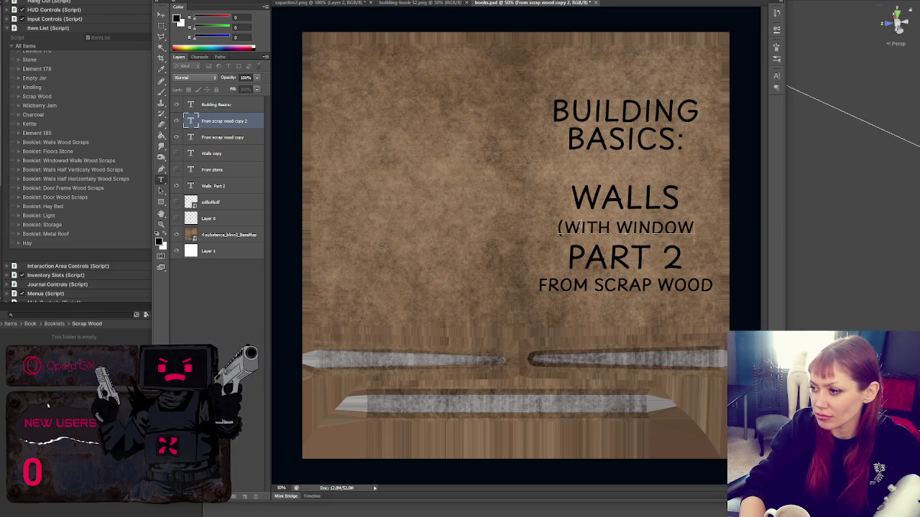
key("ctrl+Return")
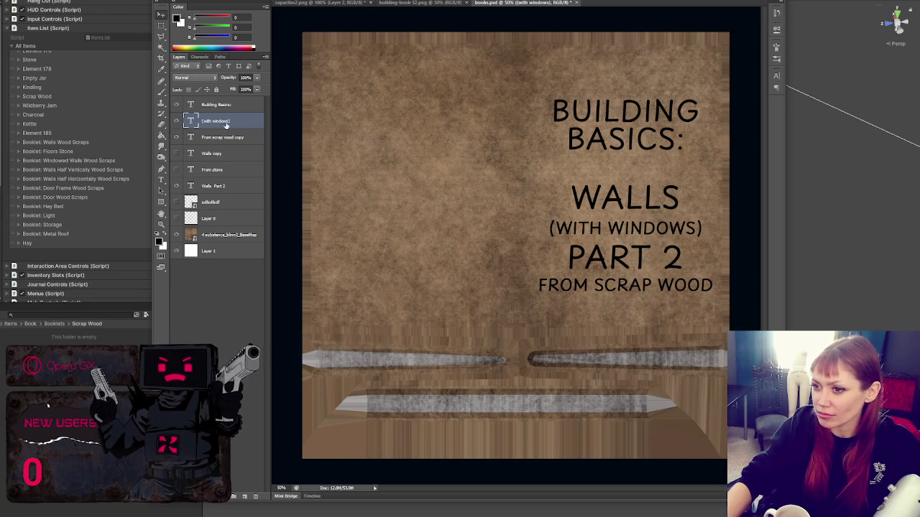
Step: Select the WALLS, (WITH WINDOWS) and PART 2 layers and move them up
left_click(224, 138)
left_click(230, 122, "shift")
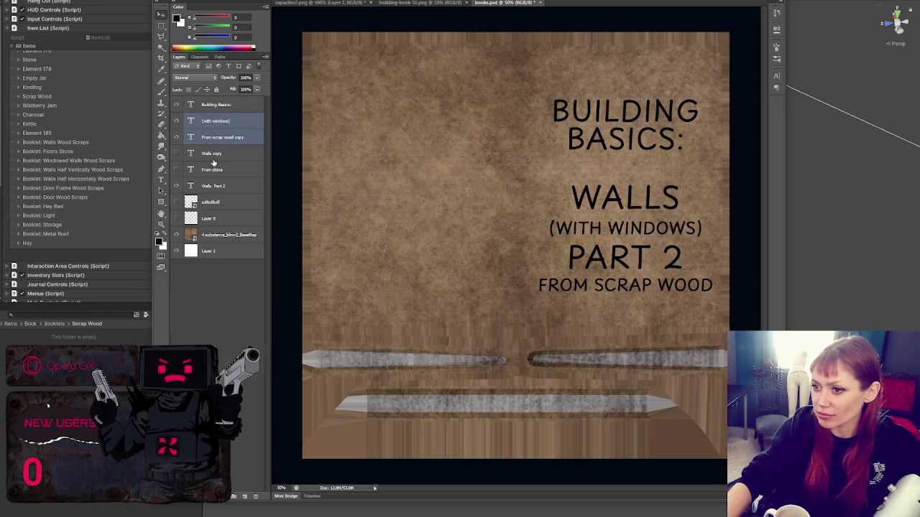
left_click(229, 124)
left_click(229, 187, "ctrl")
left_click_drag(626, 243, 628, 225)
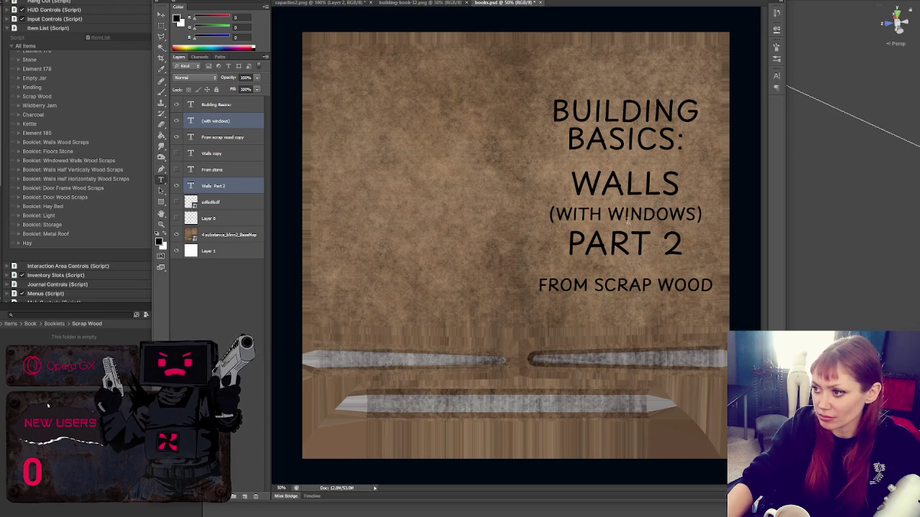
Step: Tighten the leading of WALLS and PART 2, nudge them down, and return to Unity
double_click(627, 221)
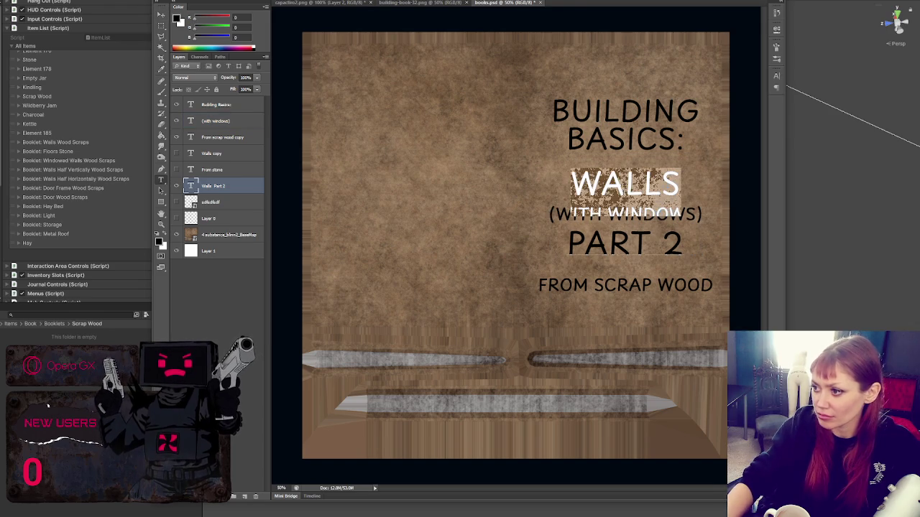
left_click(776, 76)
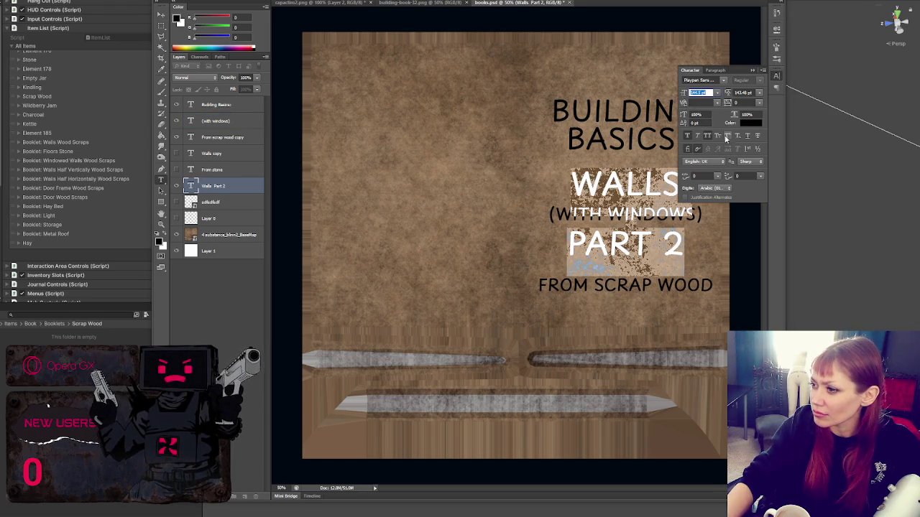
left_click(721, 94)
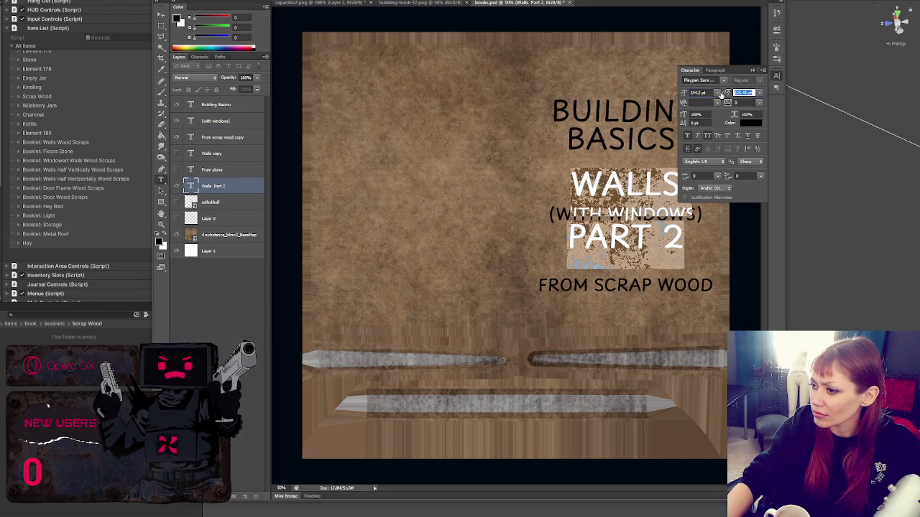
key("shift+Tab")
key("ctrl+Return")
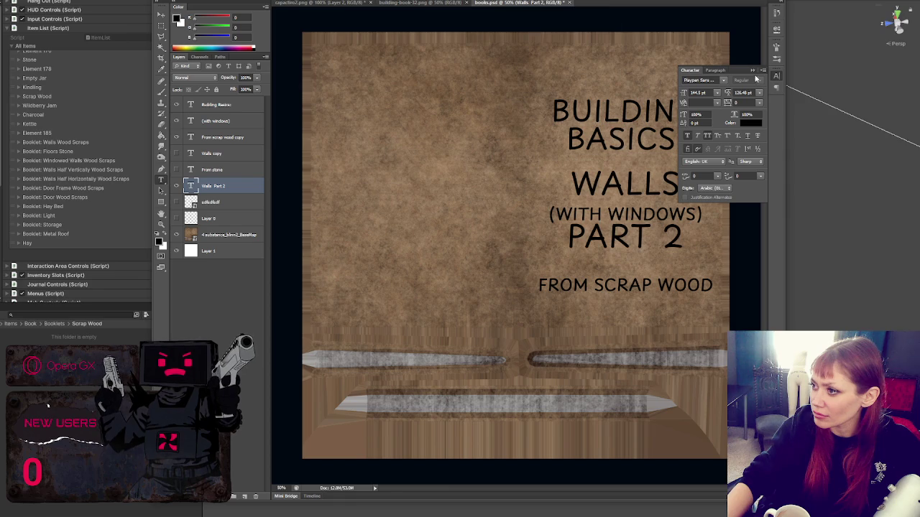
left_click(752, 70)
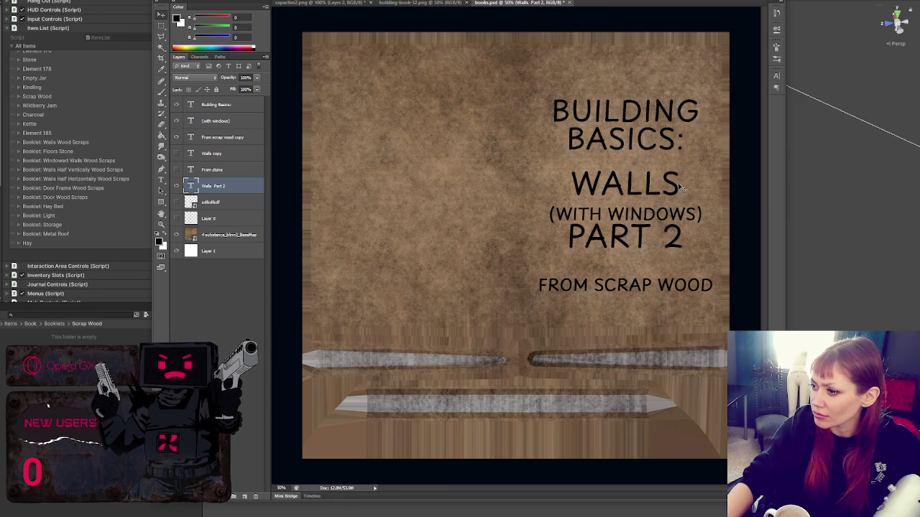
key("Down")
key("Down")
key("Down")
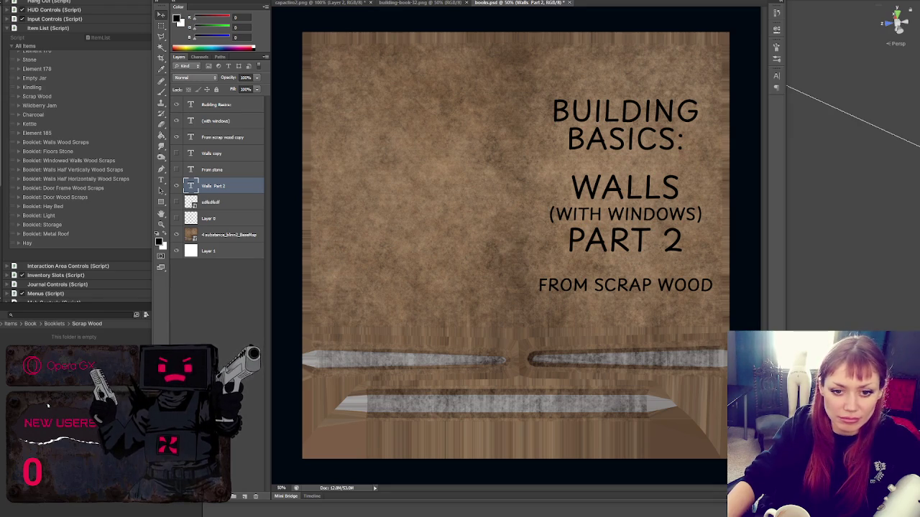
key("alt+Tab")
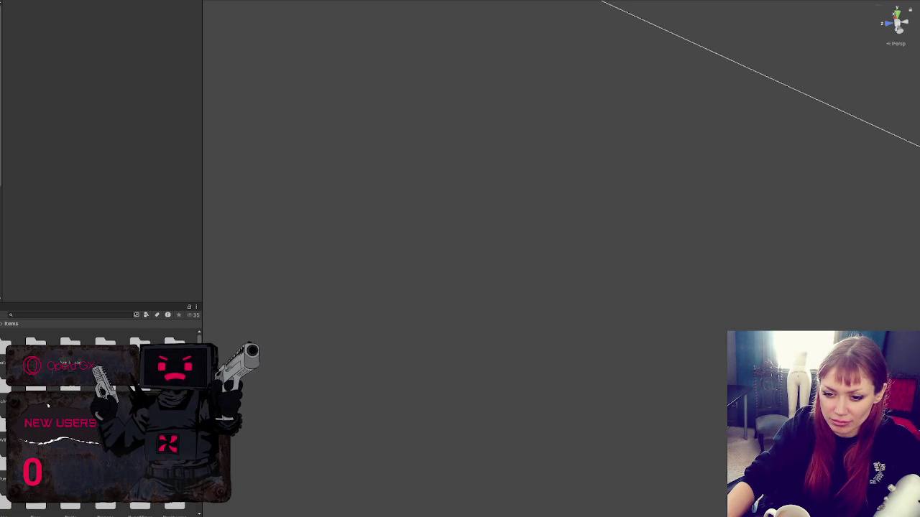
Step: Open the Scrap Wood folder, expand the Booklet: Walls Wood Scraps entry and select the Booklet_Light prefab
double_click(48, 406)
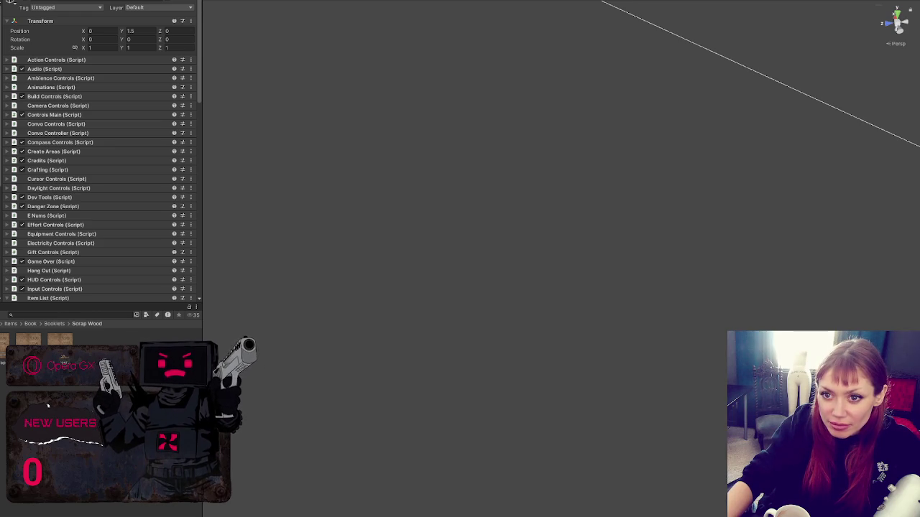
scroll(82, 142, "down", 10)
left_click(79, 120)
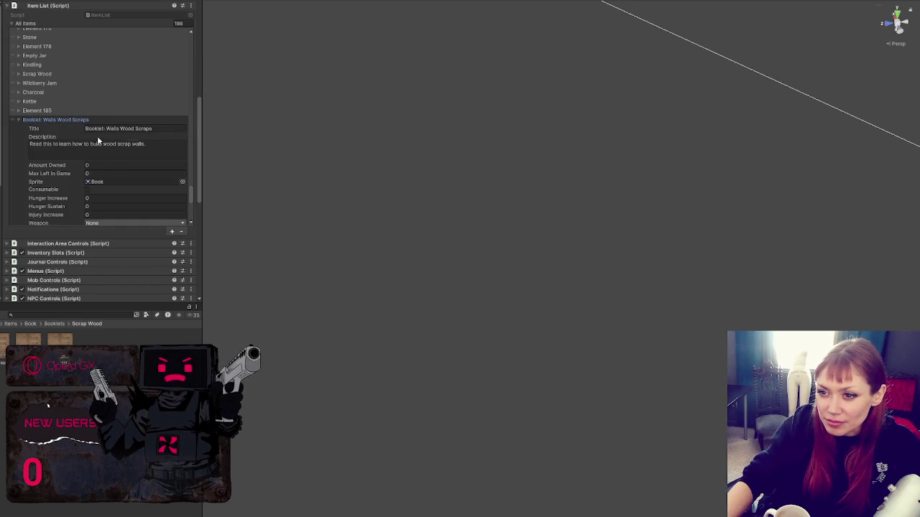
scroll(113, 131, "down", 2)
scroll(115, 144, "down", 3)
left_click(117, 153)
left_click(48, 406)
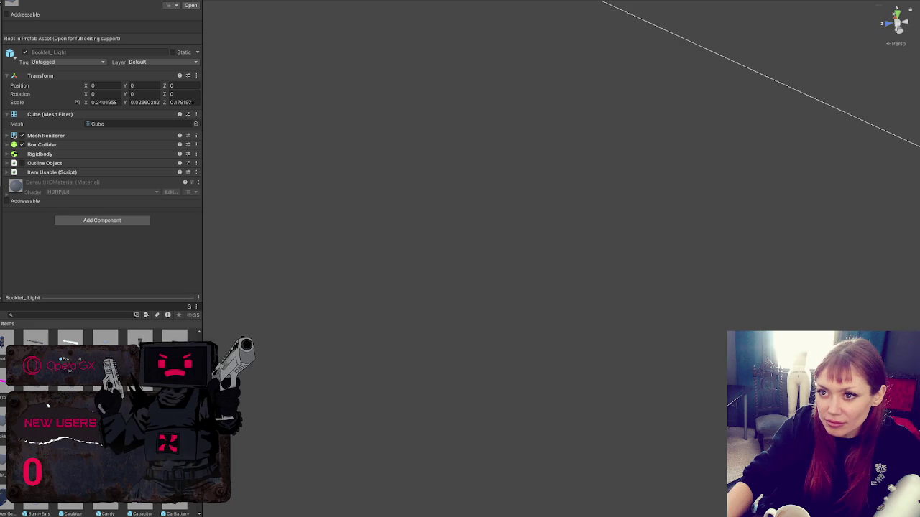
Step: Rename the booklet prefab, then step past Booklet Walls Scrap wood and Booklet Floors Stone 1 to Booklet Walls 2 Scrap wood
key("Return")
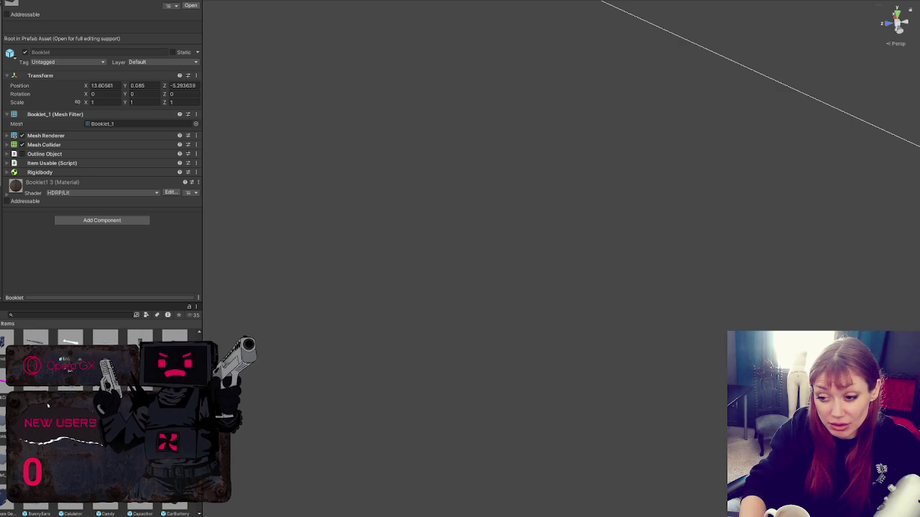
key("Right")
key("Right")
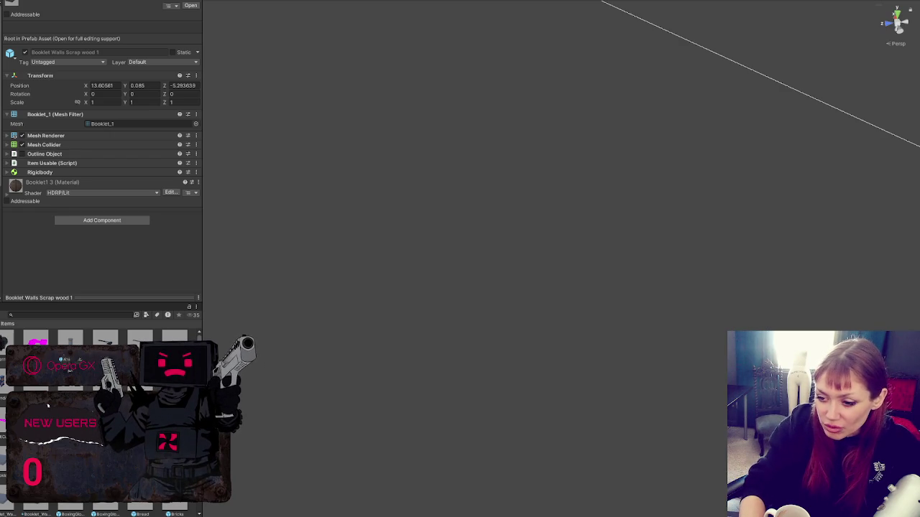
key("Left")
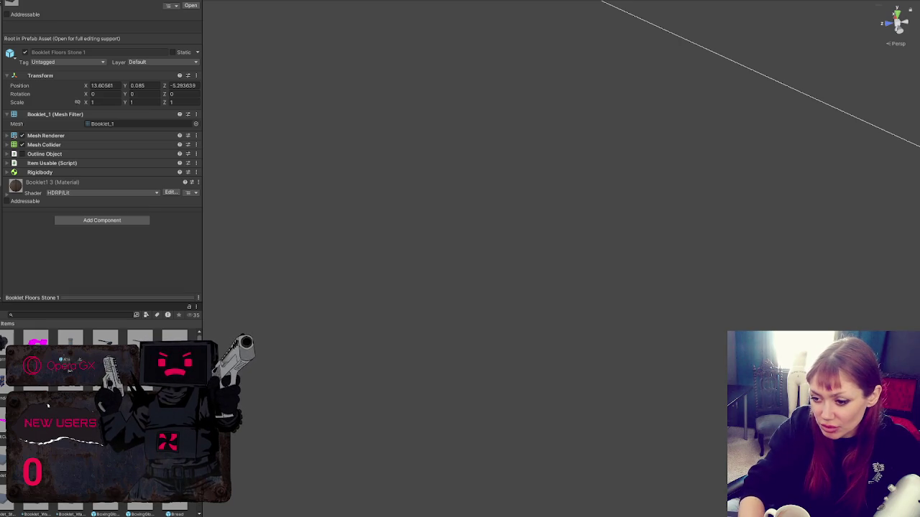
key("Right")
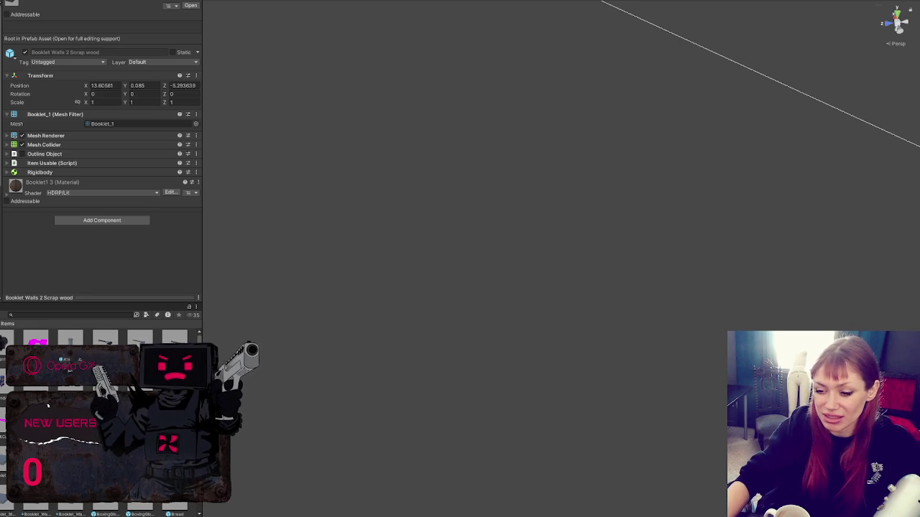
Step: Expand the booklet's material settings and view the Book Floors Stone material
left_click(16, 192)
scroll(26, 241, "down", 3)
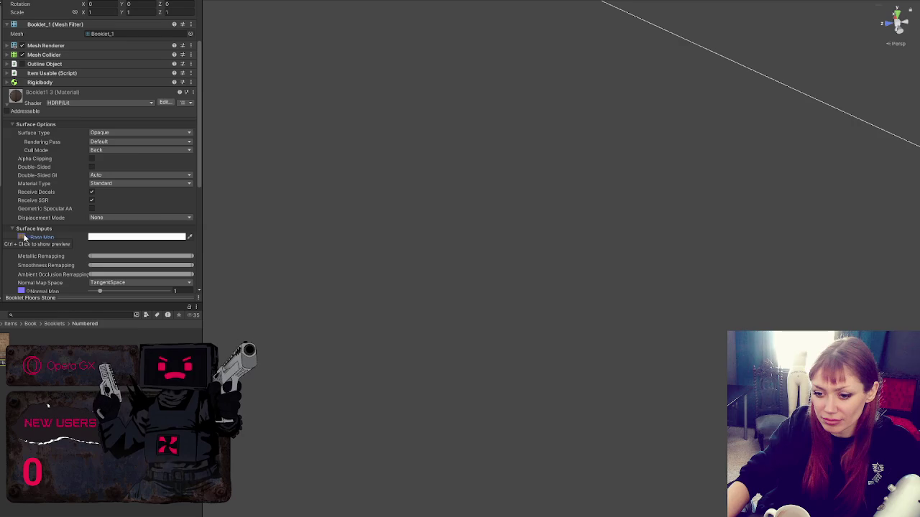
scroll(24, 238, "down", 5)
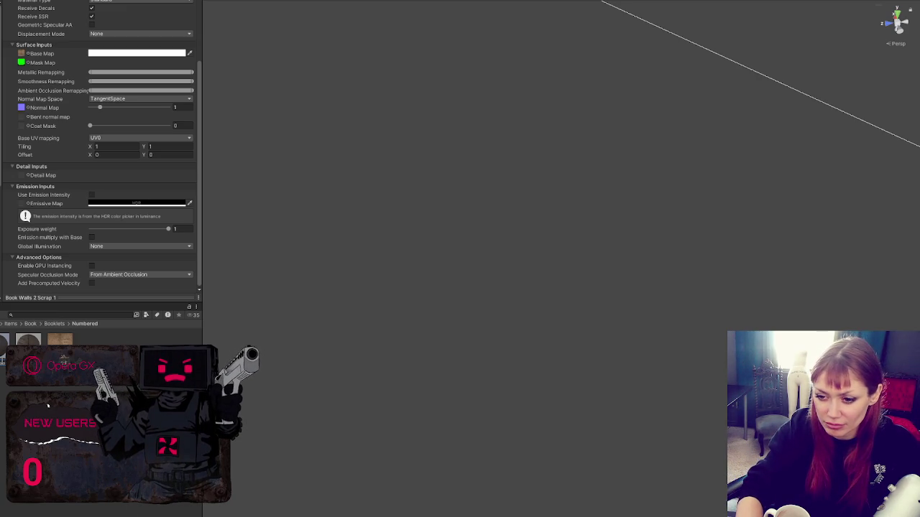
left_click(2, 365)
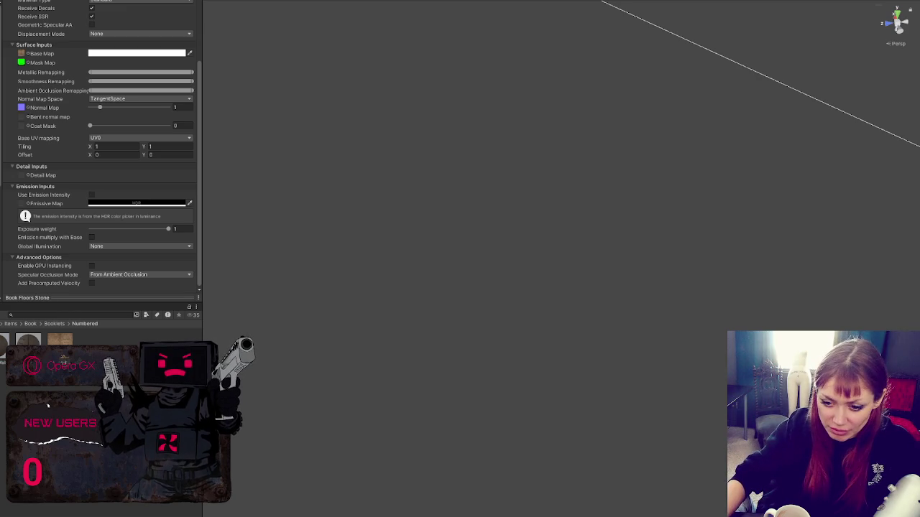
Step: Select the Numbered folder materials, move to Scrap Wood and inspect the Book Walls 2 Scrap material
key("ctrl+a")
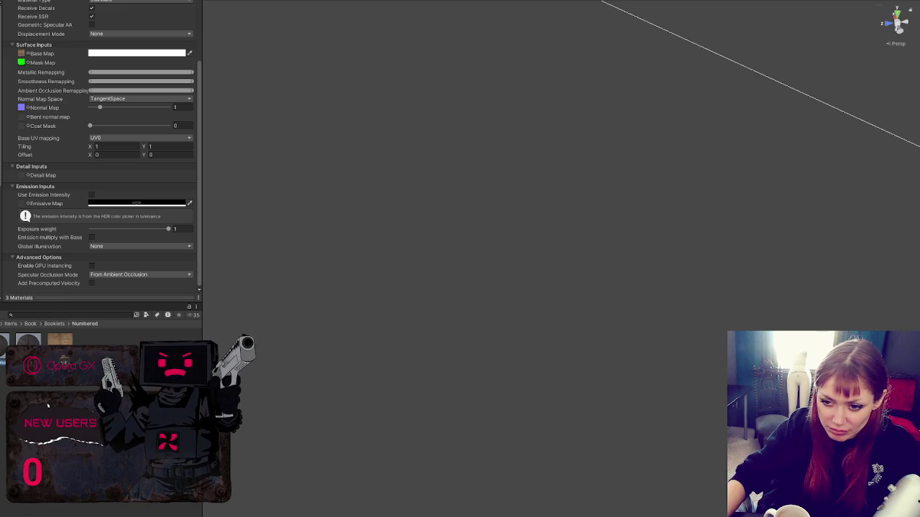
key("Down")
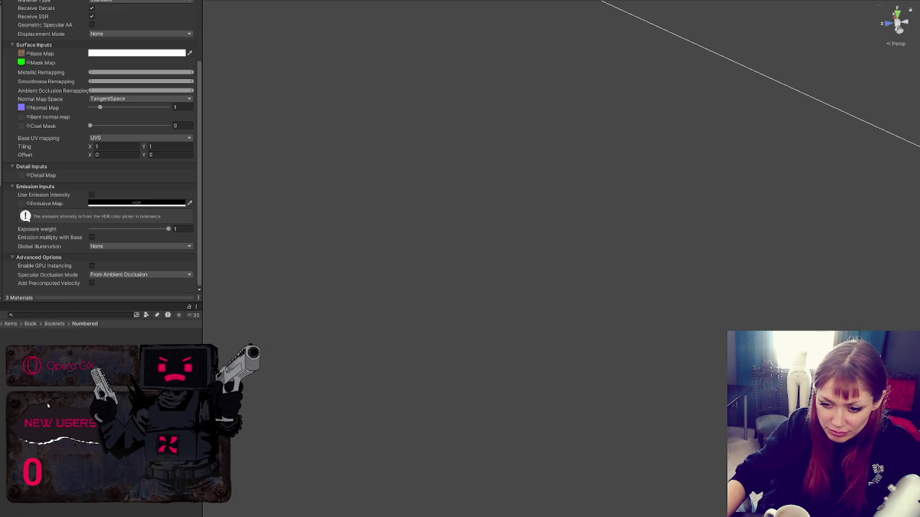
left_click(48, 406)
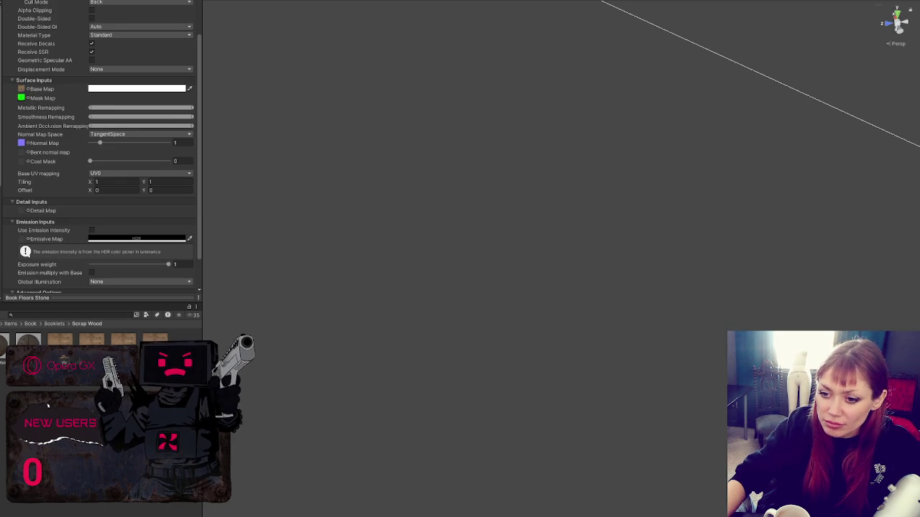
left_click(29, 335)
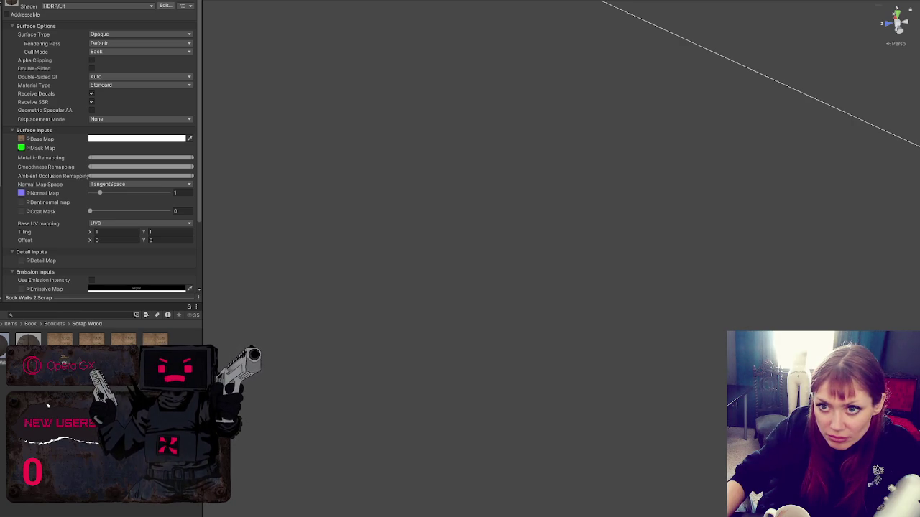
Step: Assign Booklet Walls Scrap wood to the Walls Wood Scraps entry's Go field, undoing a mistaken Walls 2 assignment
scroll(129, 214, "down", 10)
scroll(127, 149, "up", 5)
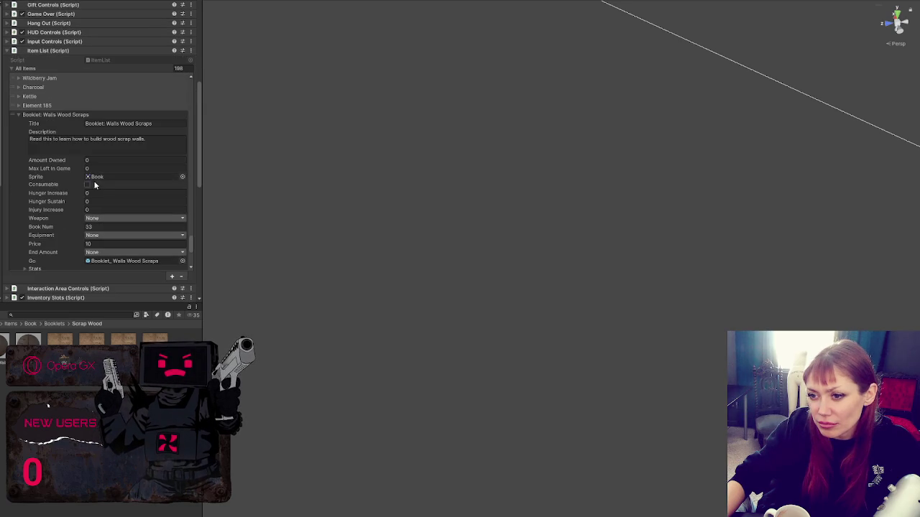
left_click(99, 180)
left_click(119, 262)
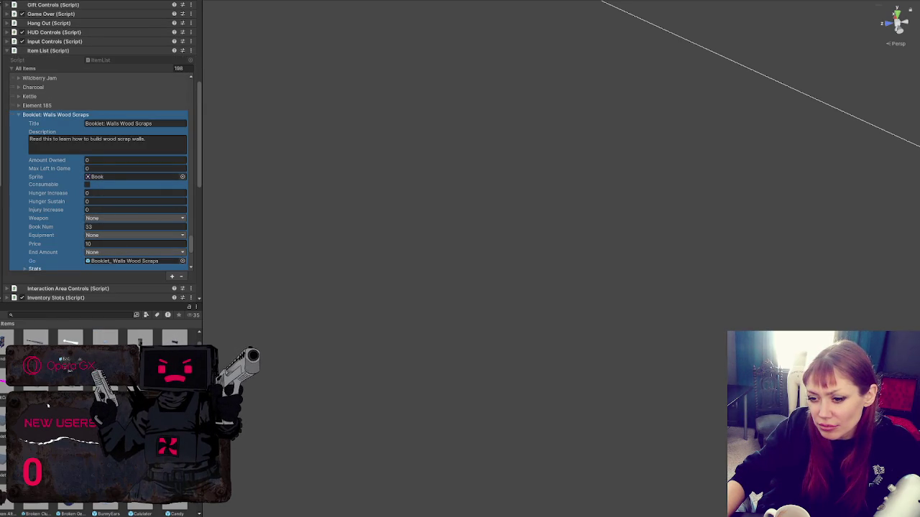
left_click_drag(71, 338, 101, 265)
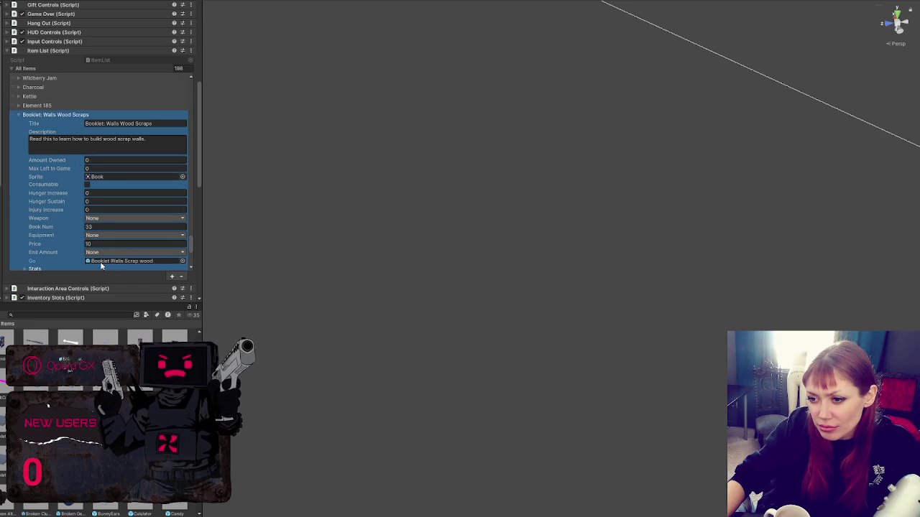
mouse_move(105, 337)
left_mouse_down()
mouse_move(140, 251)
mouse_move(142, 266)
left_mouse_up()
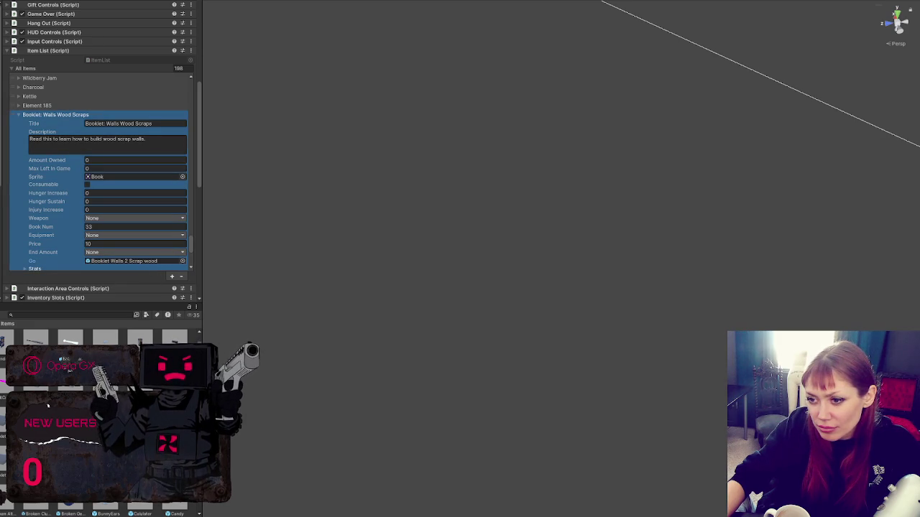
key("ctrl+z")
Step: Assign the Booklet Floors Stone prefab to the Floors Stone entry's Go field and open its settings
scroll(58, 237, "down", 3)
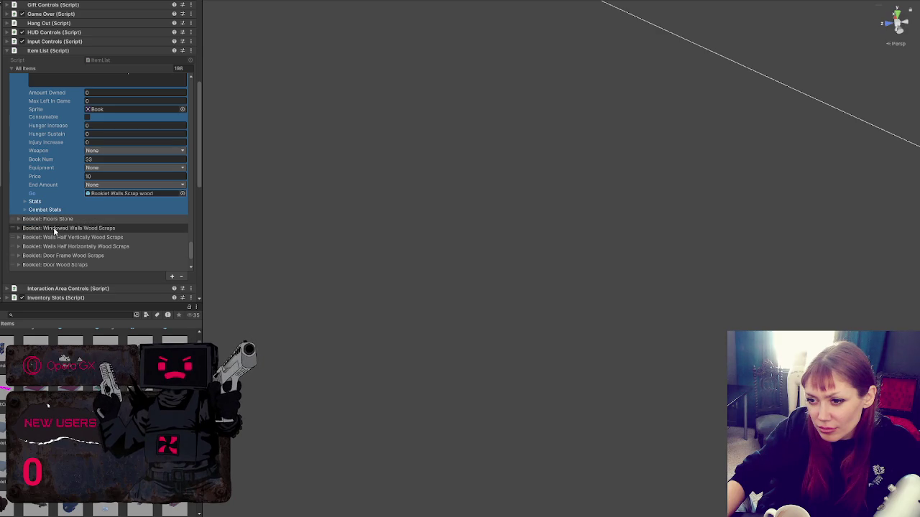
left_click(55, 229)
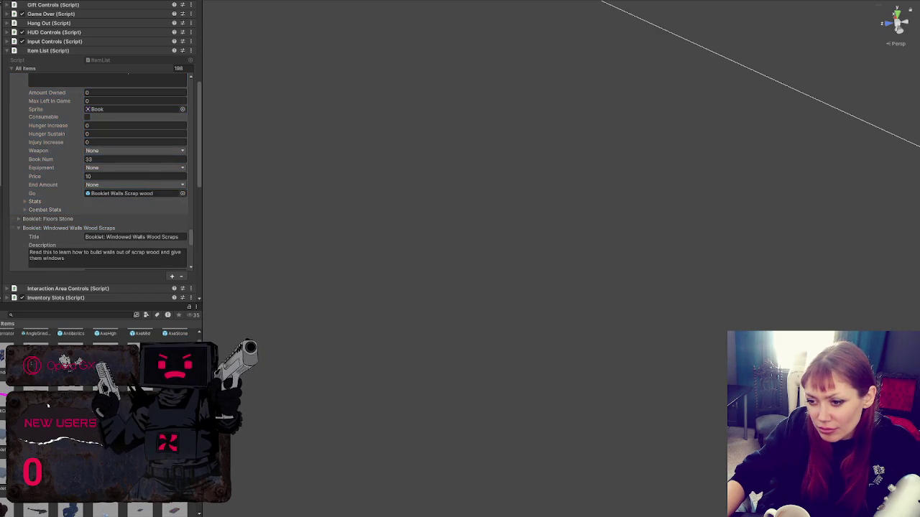
scroll(112, 256, "down", 5)
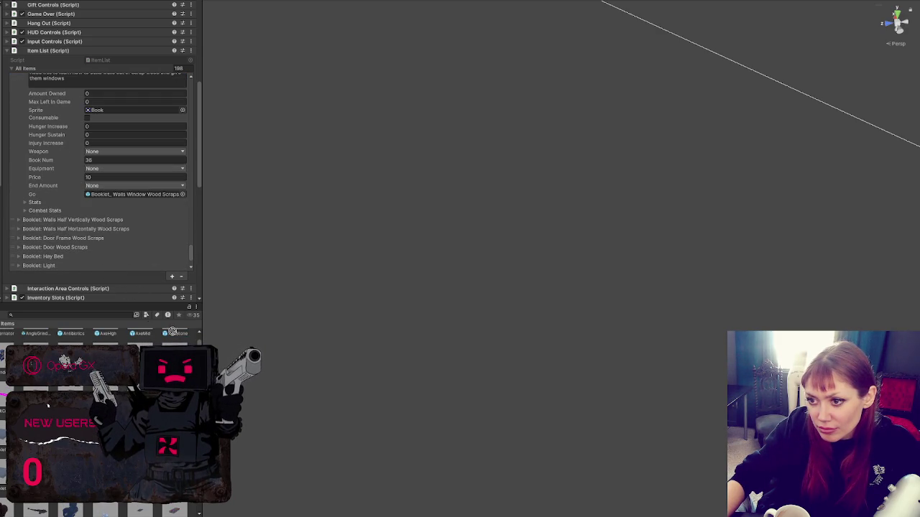
left_click(132, 194)
scroll(54, 215, "up", 4)
left_click(52, 174)
scroll(77, 253, "down", 3)
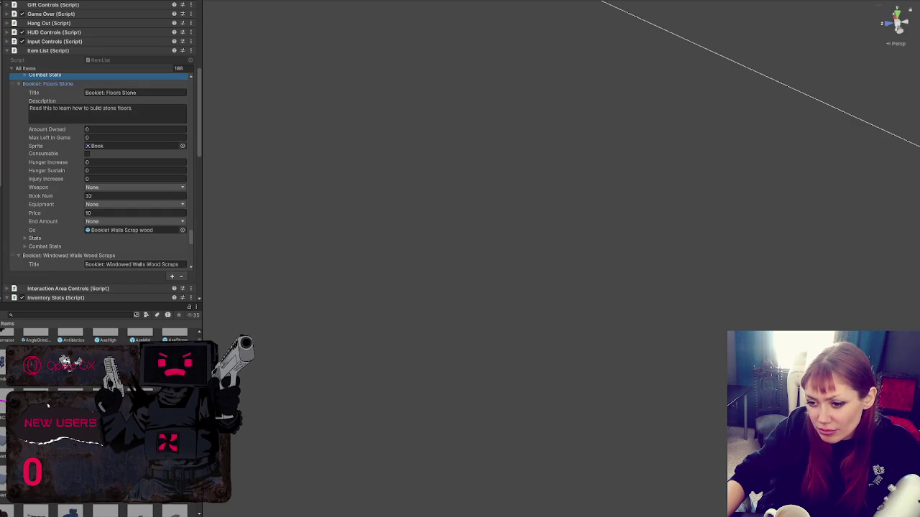
left_click_drag(144, 340, 144, 232)
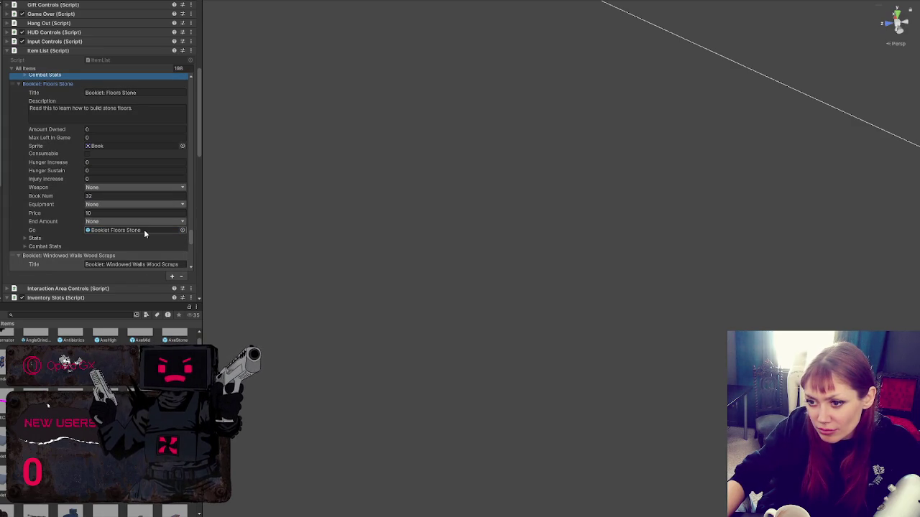
left_click(70, 431)
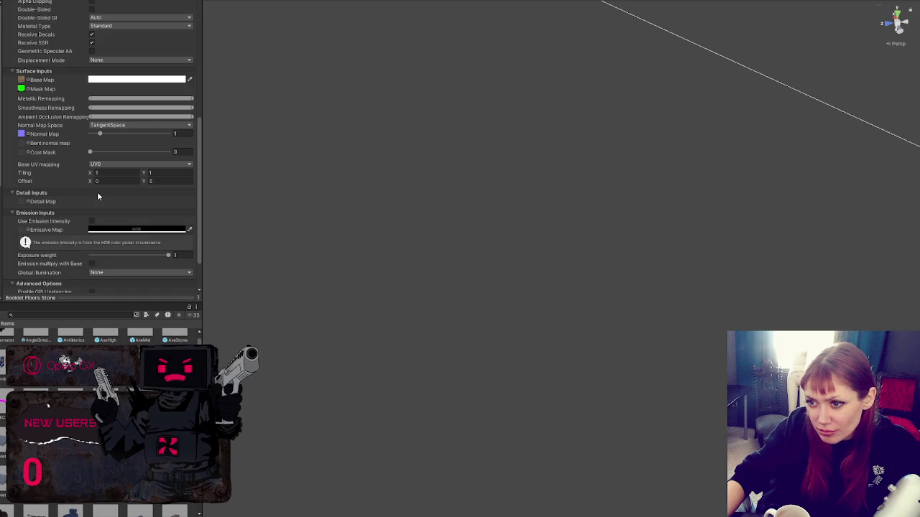
Step: Look up the Floors Stone cover texture in the Project window
left_click(22, 79)
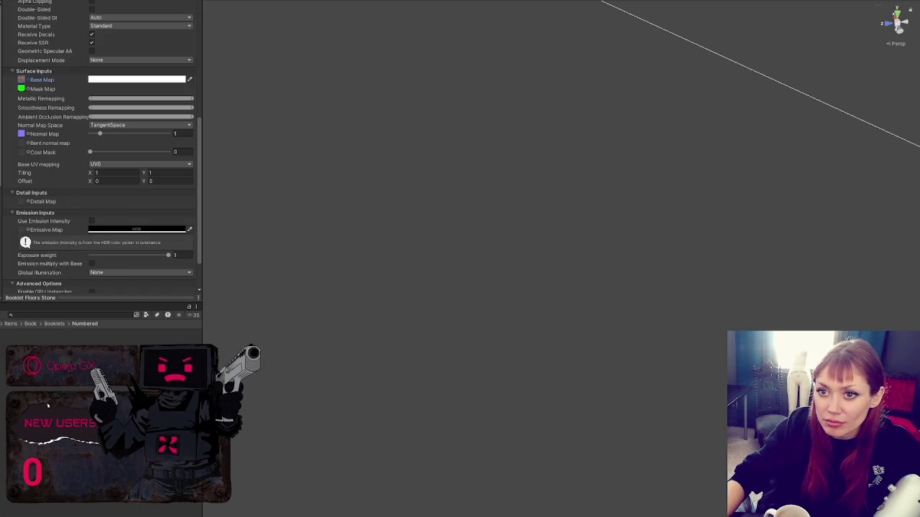
scroll(110, 207, "up", 15)
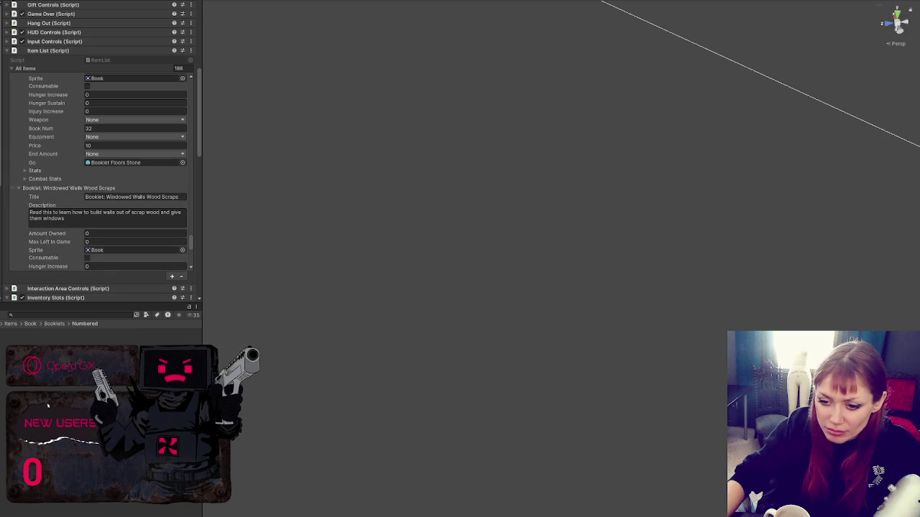
left_click(133, 154)
left_click(140, 157)
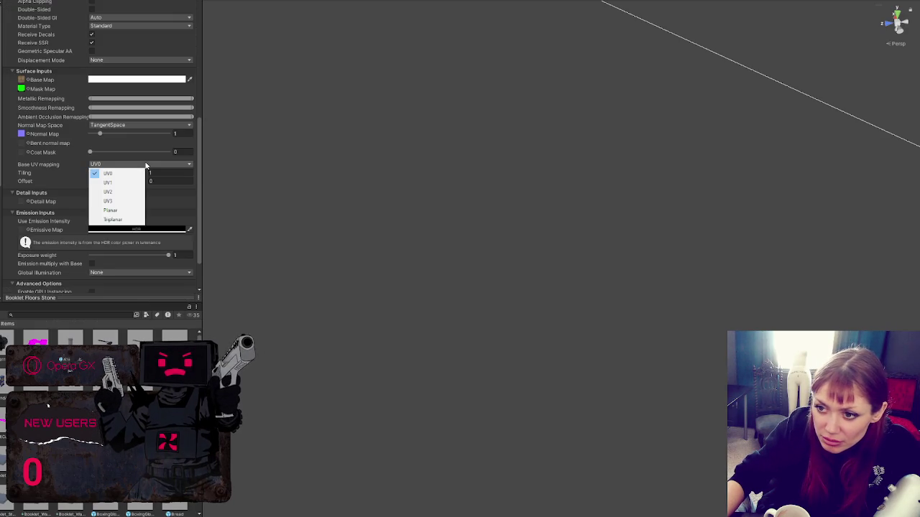
left_click(231, 178)
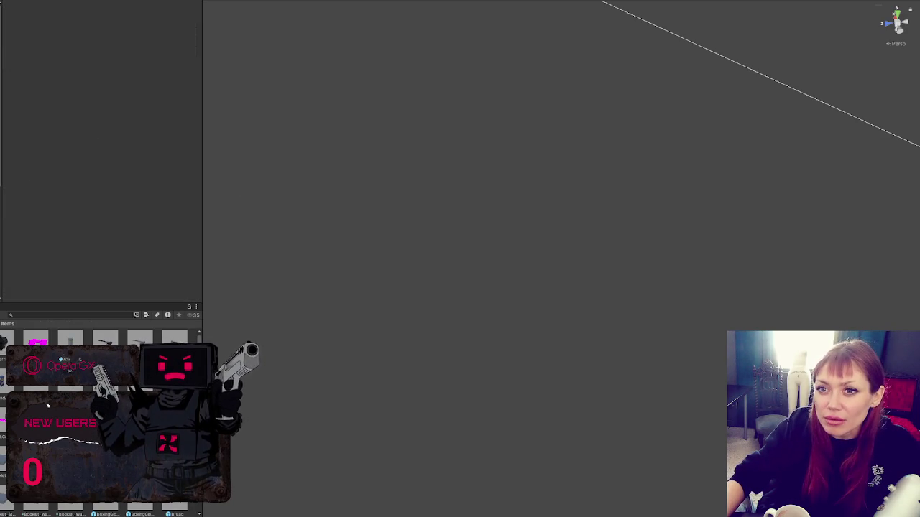
Step: Select the Windowed Walls entry, open Booklet Walls 2 Scrap wood, then return to Booklet Floors Stone
left_click(125, 227)
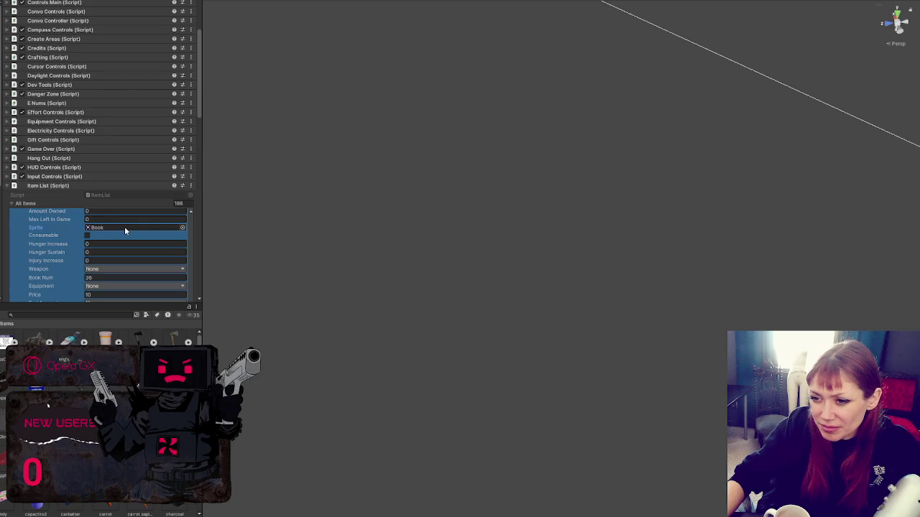
scroll(124, 226, "down", 4)
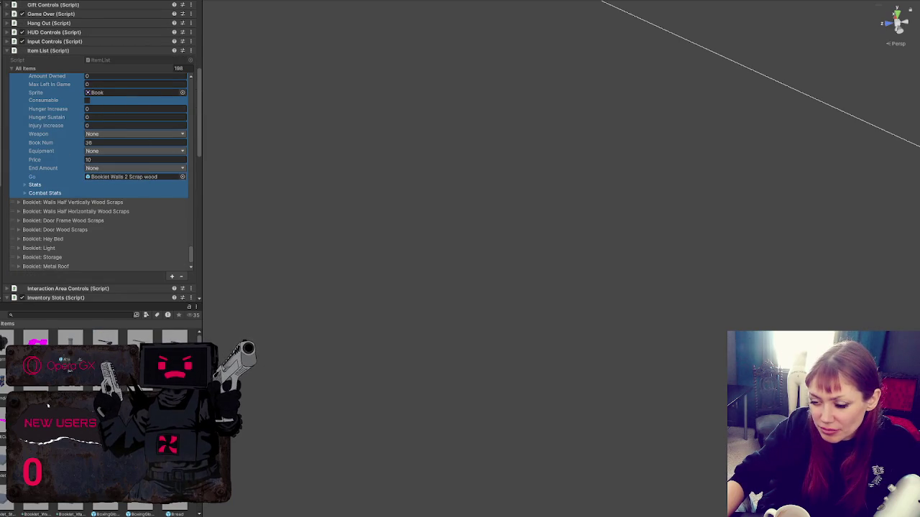
double_click(134, 177)
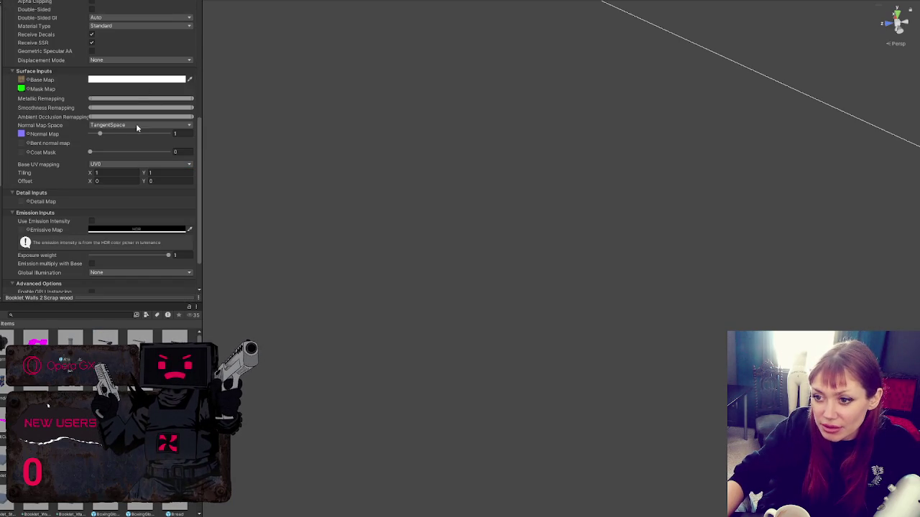
key("ctrl+z")
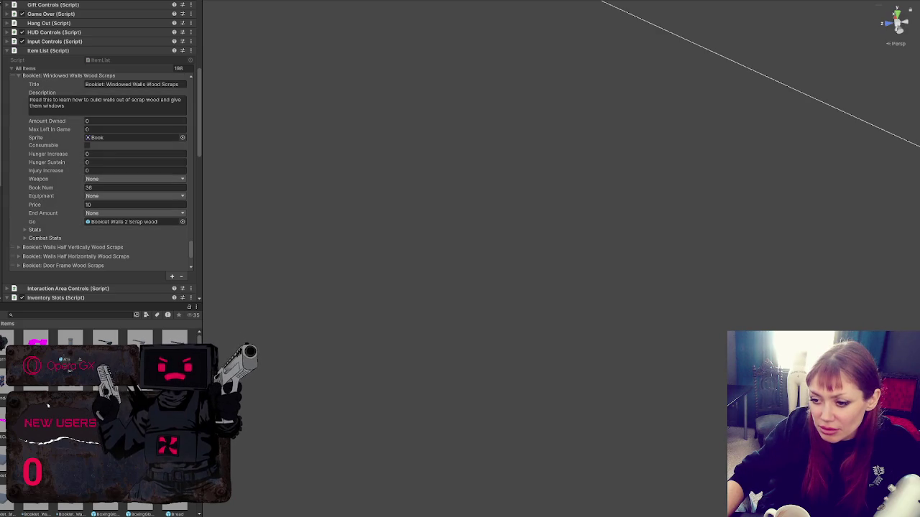
key("ctrl+z")
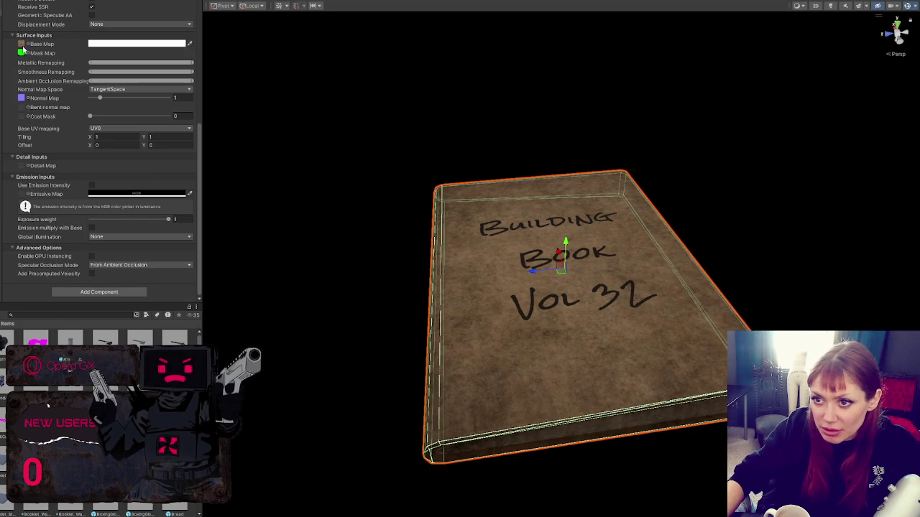
Step: Open Book > Scrap Wood and drag the Book Floors Stone material onto the booklet
double_click(36, 338)
double_click(29, 349)
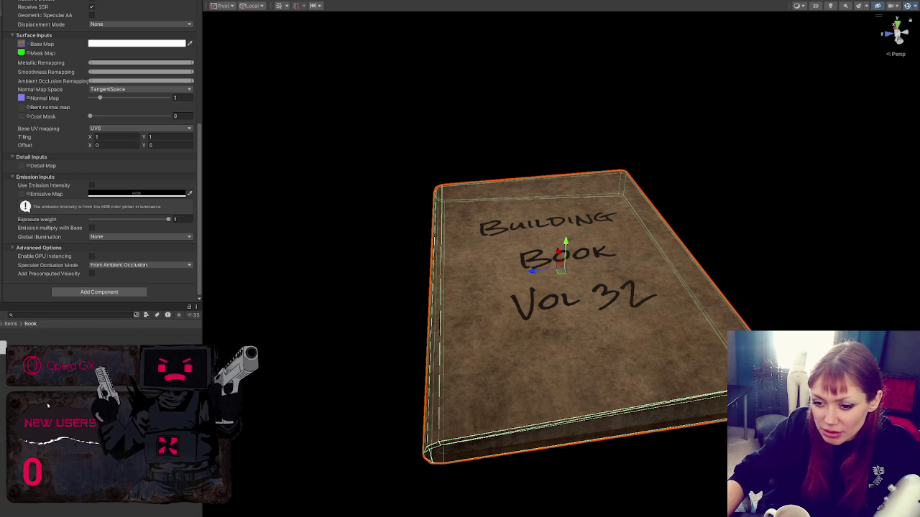
double_click(29, 348)
left_click_drag(92, 341, 529, 400)
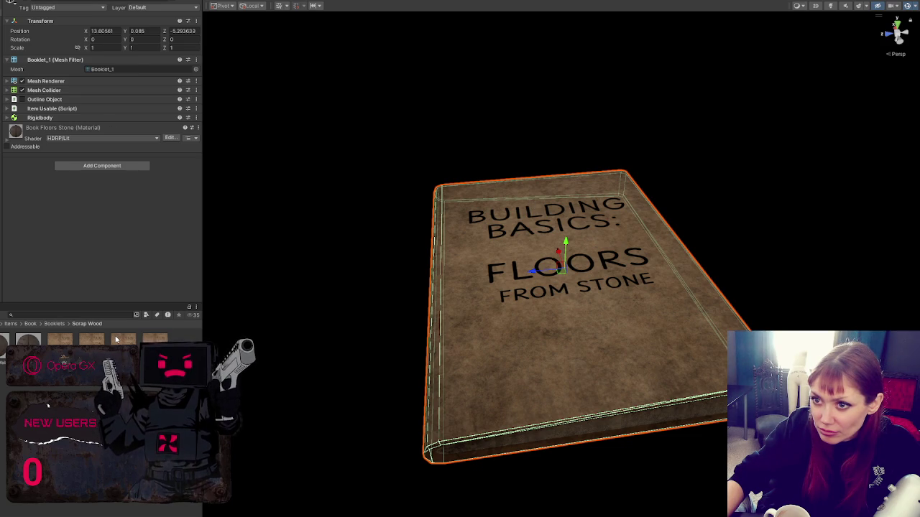
Step: Try the Book Walls Scrap and another cover material on the booklet, then save it
left_click_drag(91, 338, 507, 371)
left_click_drag(2, 352, 490, 383)
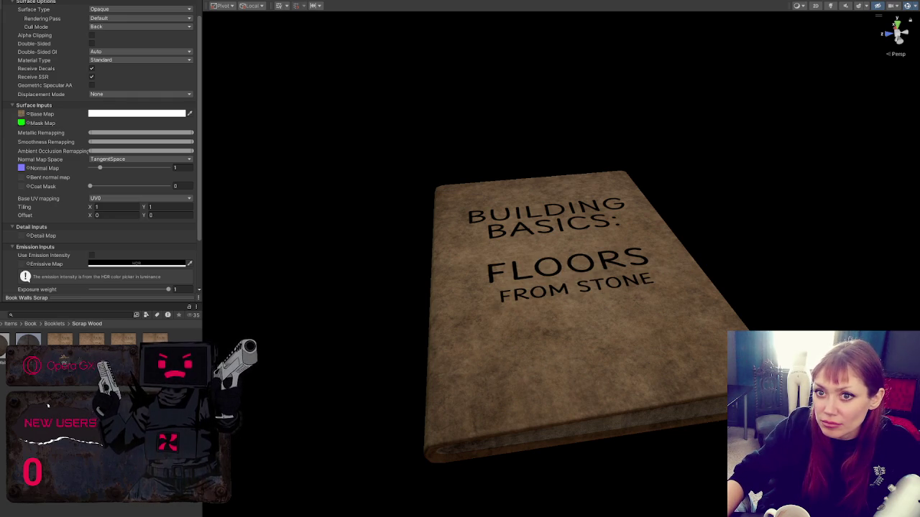
left_click(379, 268)
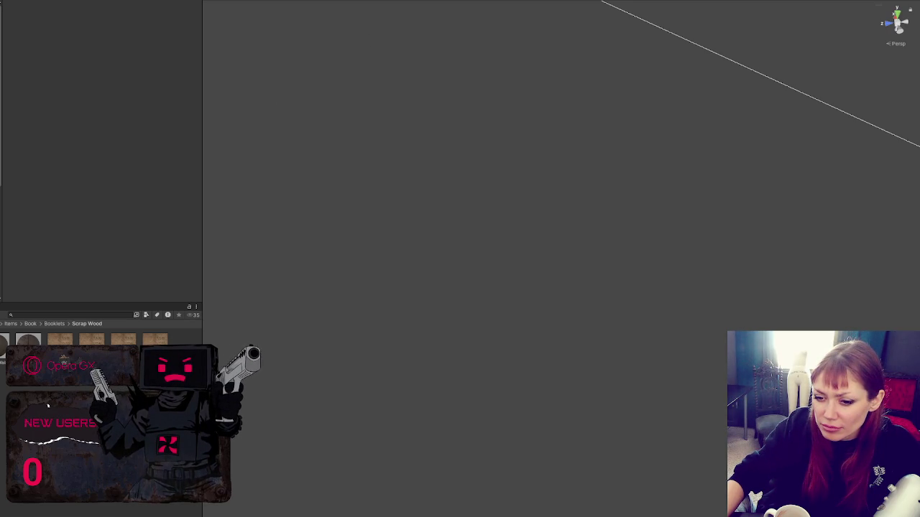
left_click(10, 323)
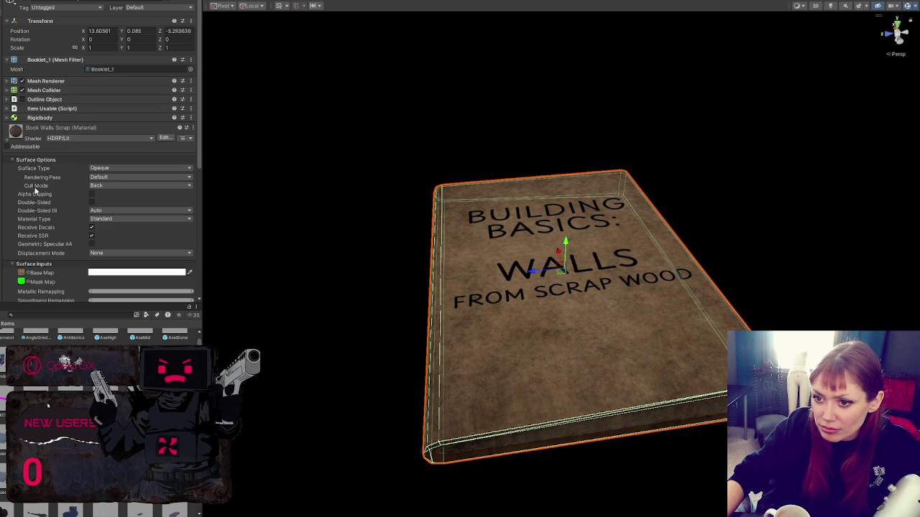
Step: Apply the Book Walls 2 Scrap material to the booklet and to the Booklet_1 prefab's book
left_click(22, 274)
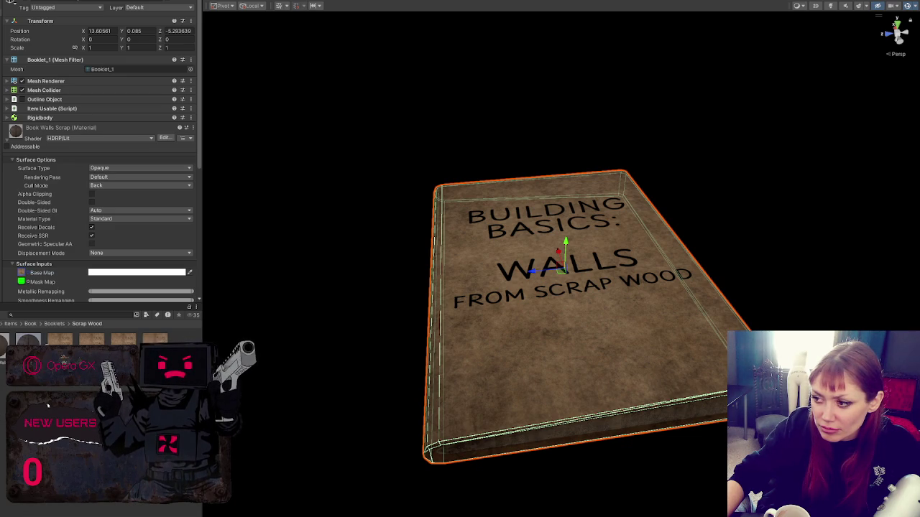
left_click_drag(5, 339, 581, 372)
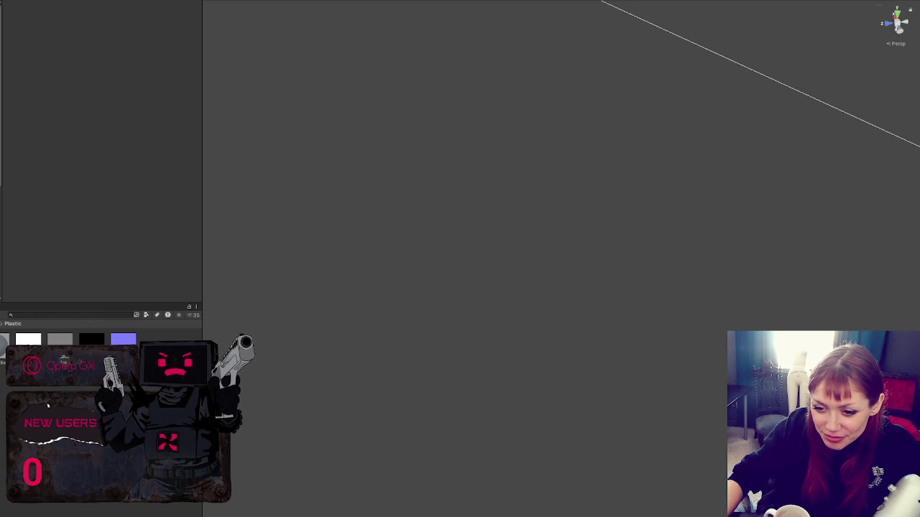
left_click(48, 406)
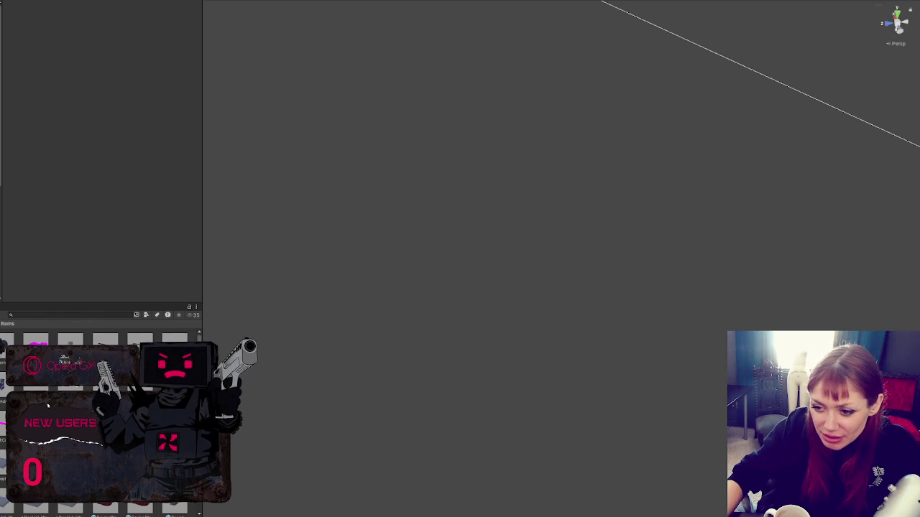
double_click(49, 406)
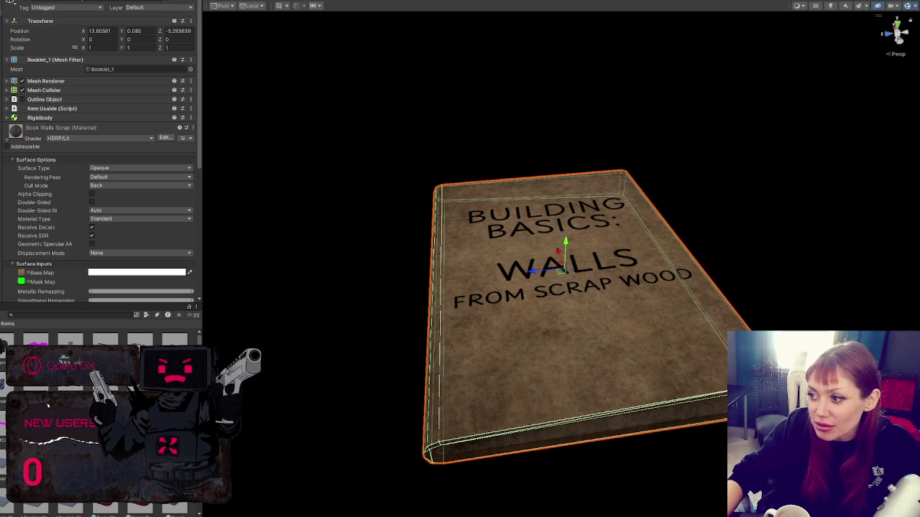
left_click(22, 272)
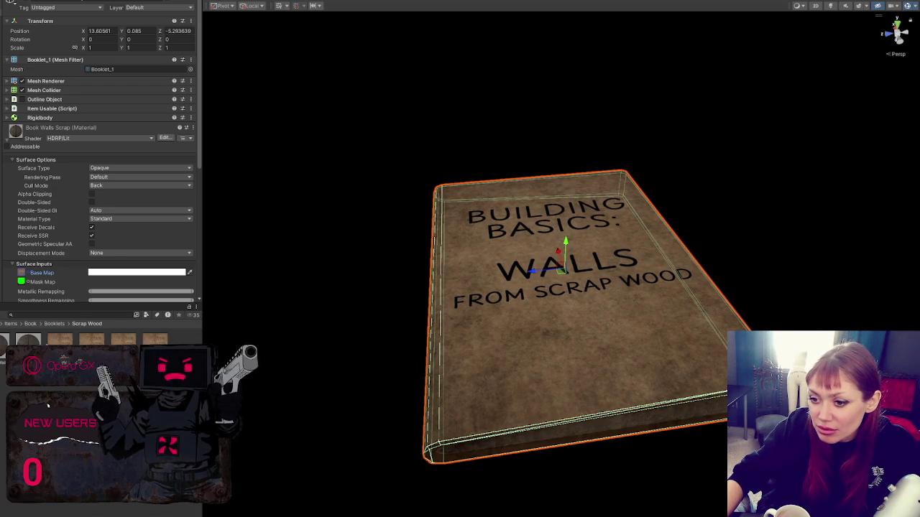
left_click_drag(91, 338, 489, 361)
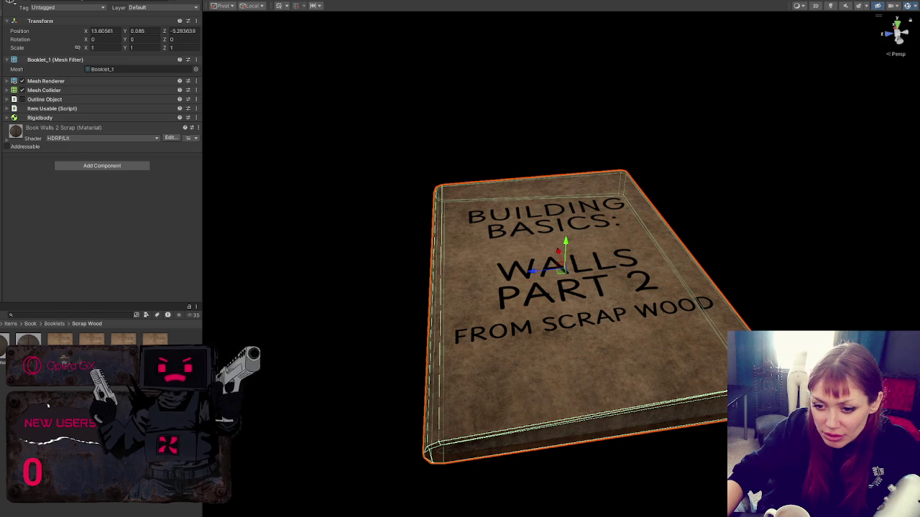
Step: Expand the Book Walls 2 Scrap material settings and drag its base texture onto the book
left_click(10, 324)
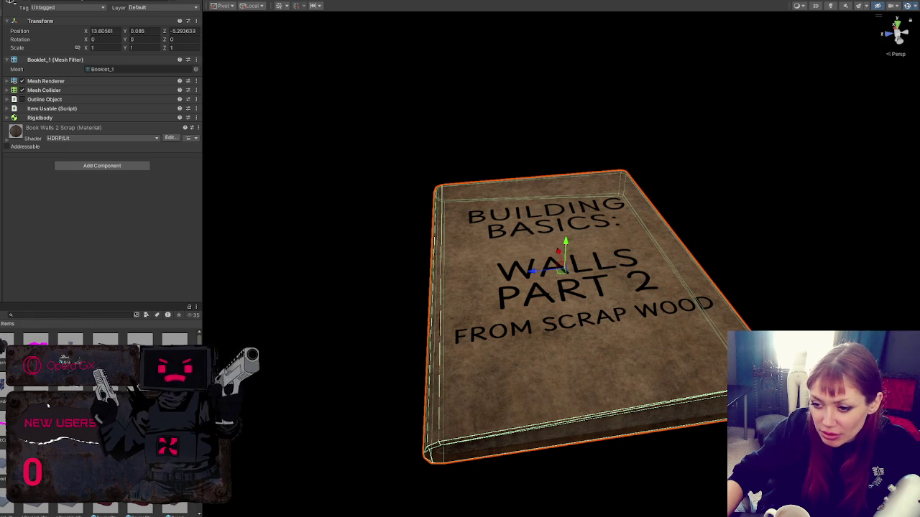
left_click(364, 263)
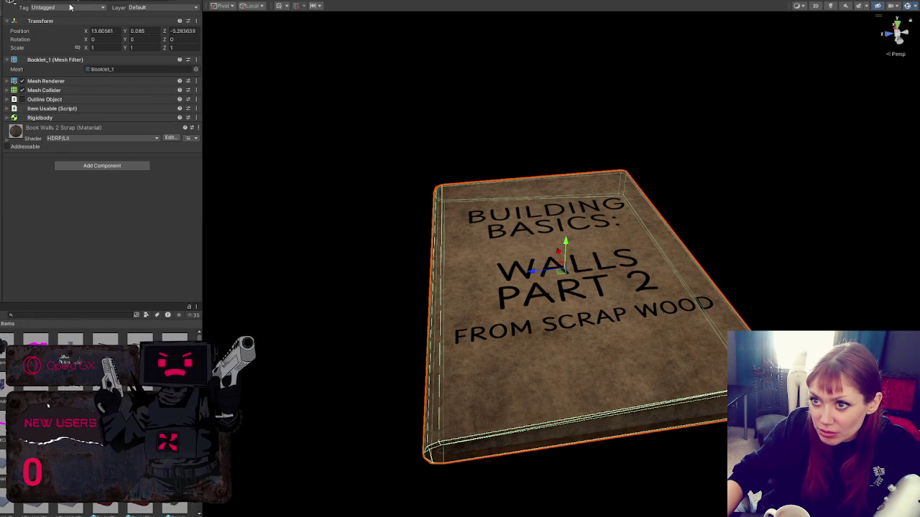
left_click(41, 139)
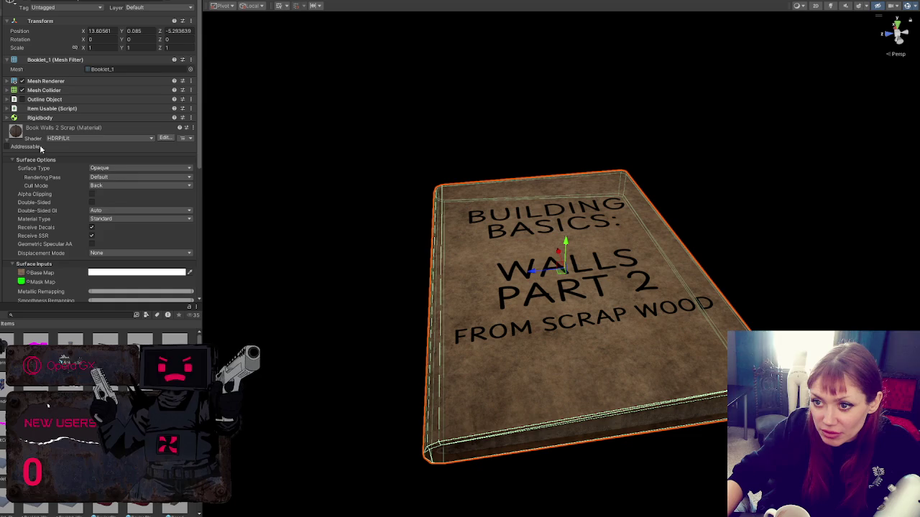
left_click(22, 272)
mouse_move(2, 345)
left_mouse_down()
mouse_move(472, 349)
mouse_move(491, 364)
left_mouse_up()
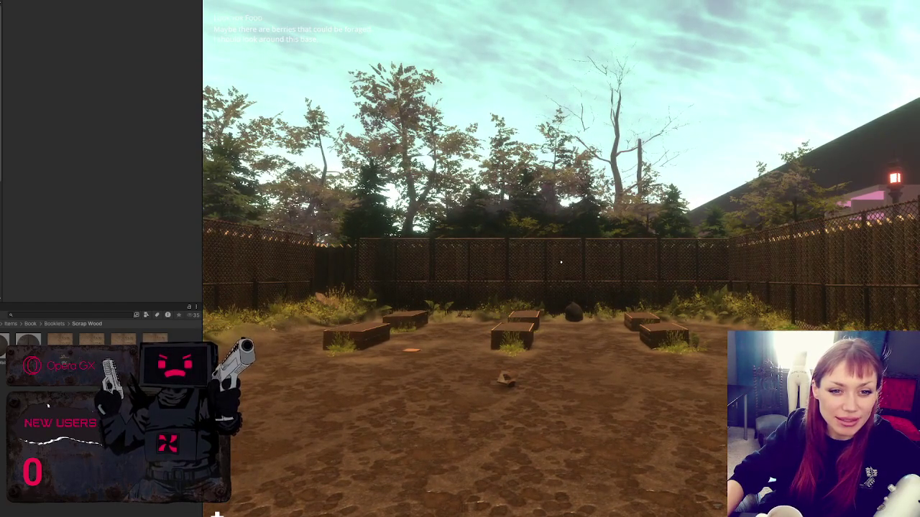
Step: In play mode, walk to and pick up the Building Basics: Floors booklet, then check the task menu
left_click(561, 263)
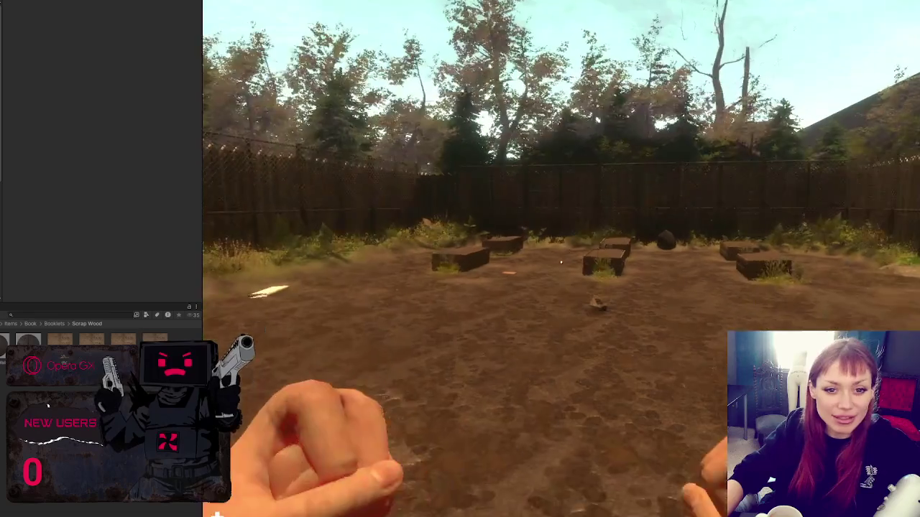
key("w")
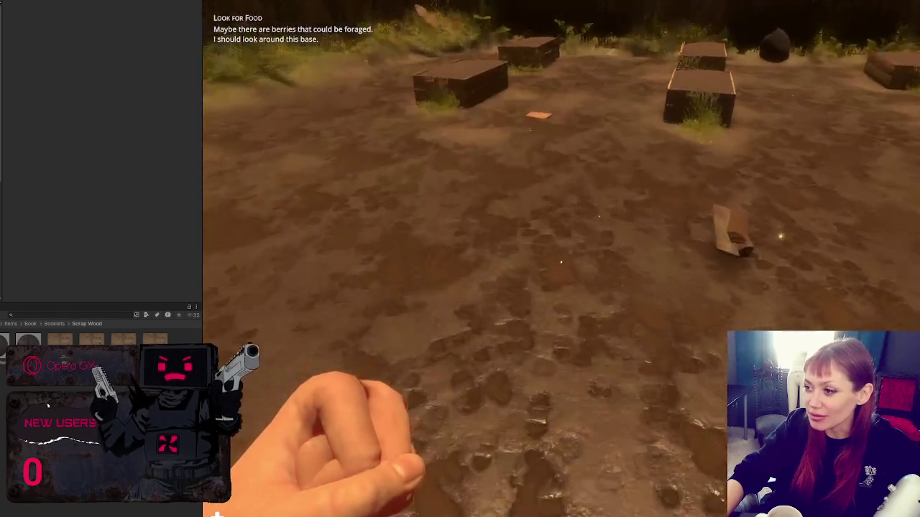
key("w")
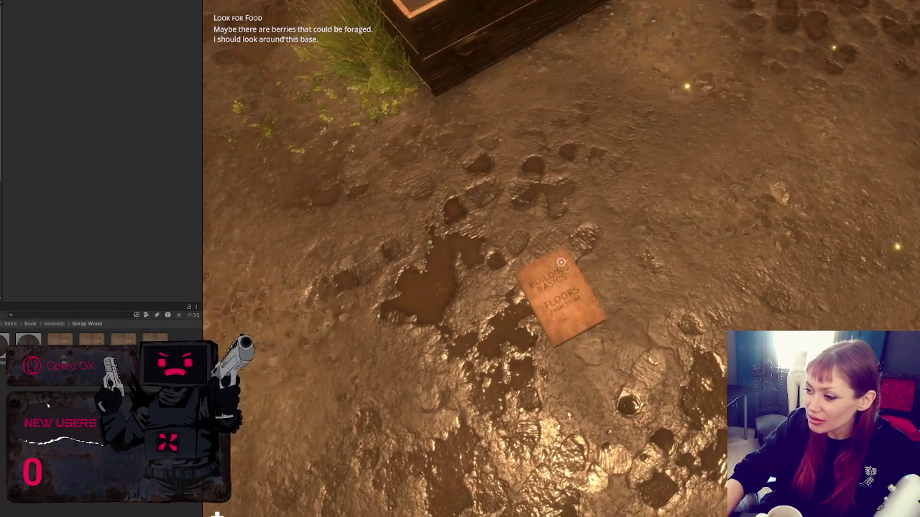
left_click(561, 263)
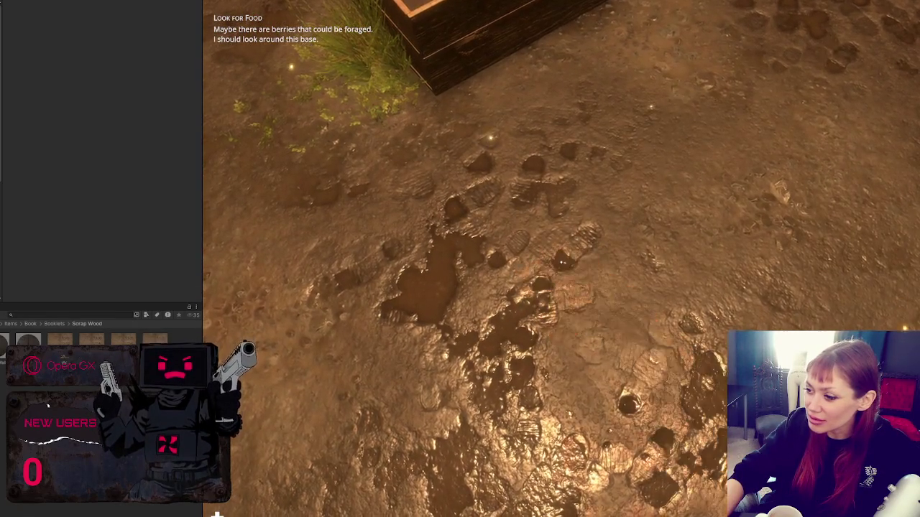
key("Escape")
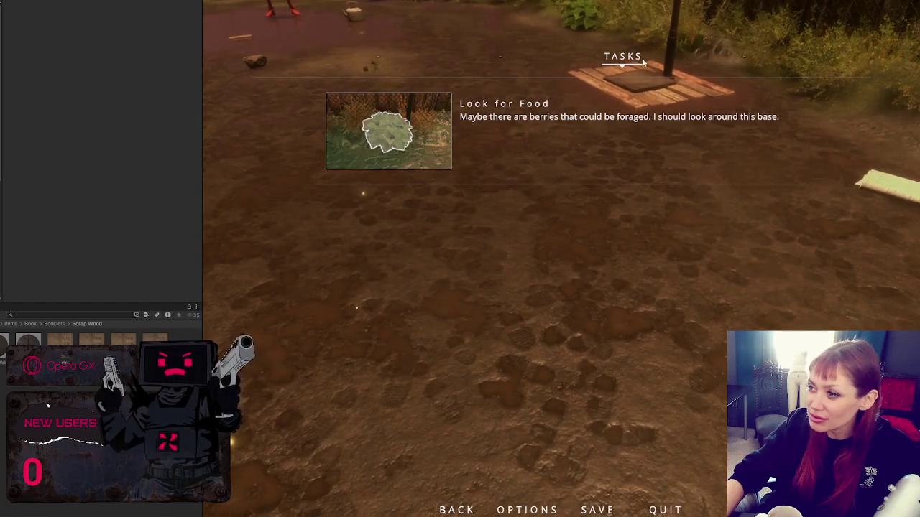
key("Escape")
Step: Pick up a plank and the outlined rock, view tasks in the pause menu, then stop the game
left_click(561, 262)
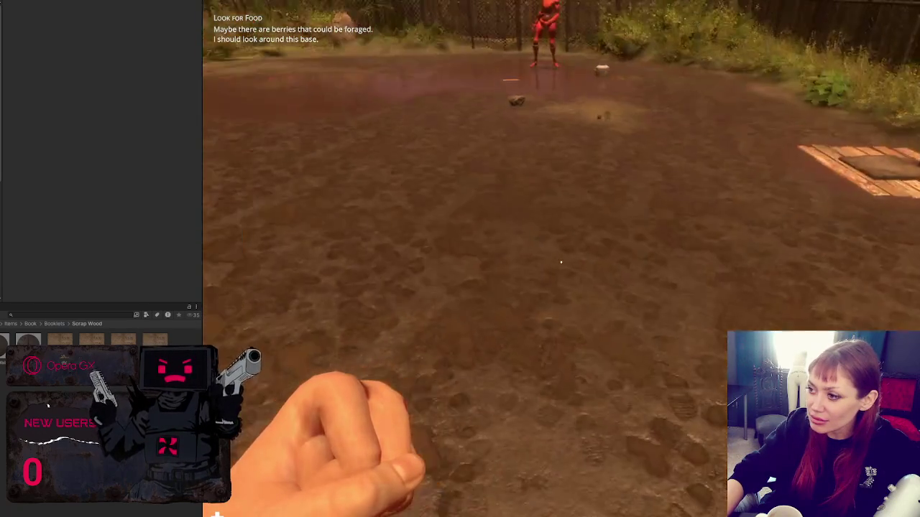
key("w")
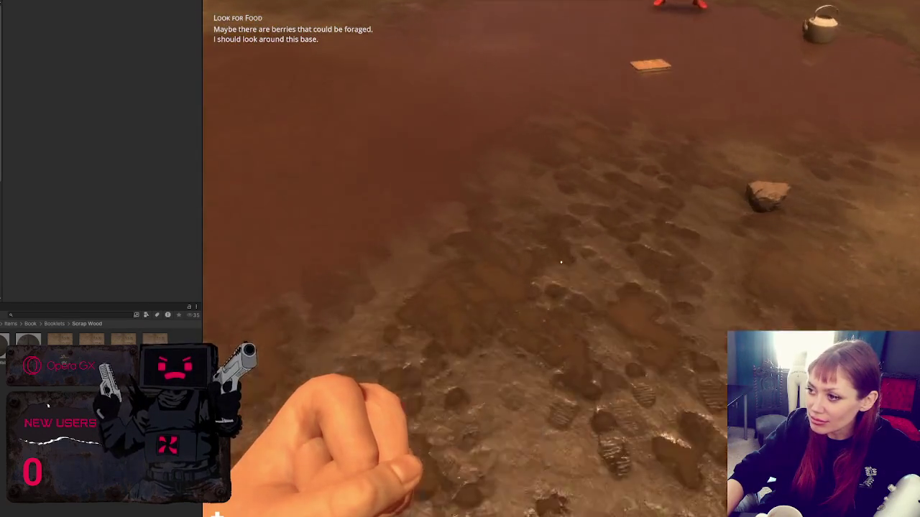
left_click(561, 262)
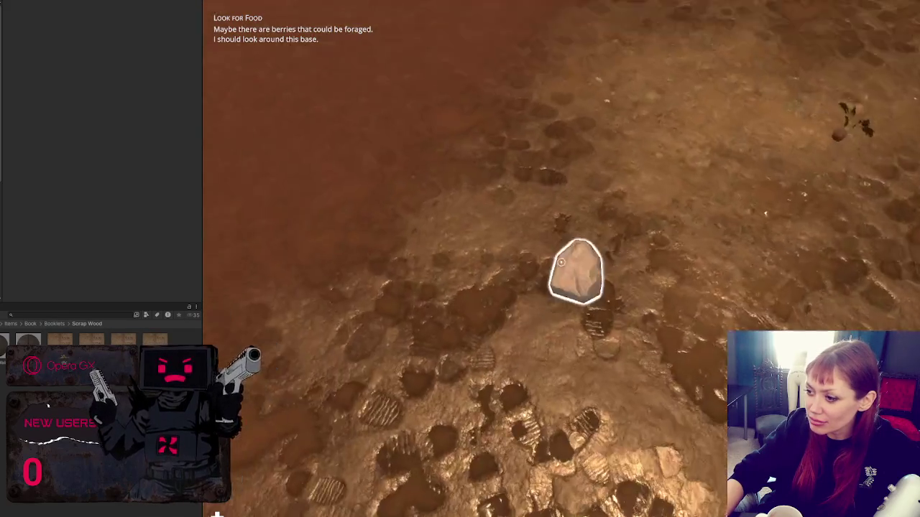
left_click(560, 262)
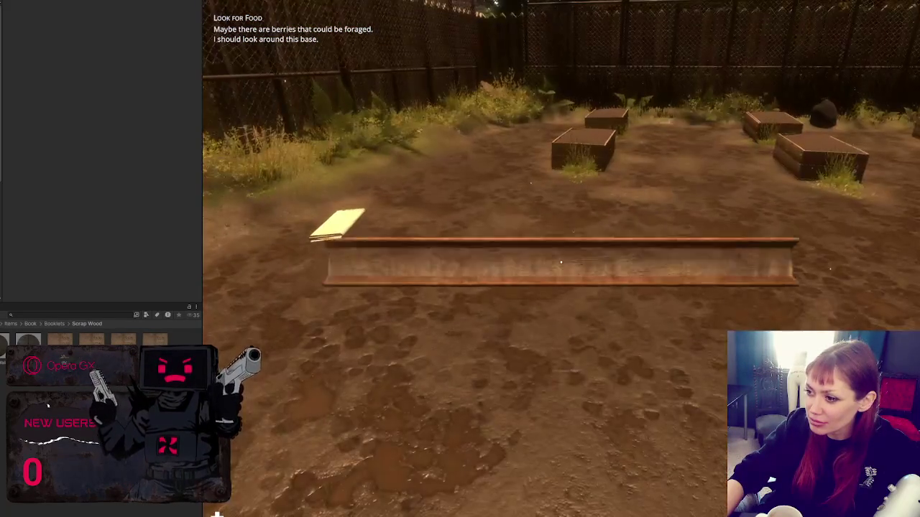
key("Escape")
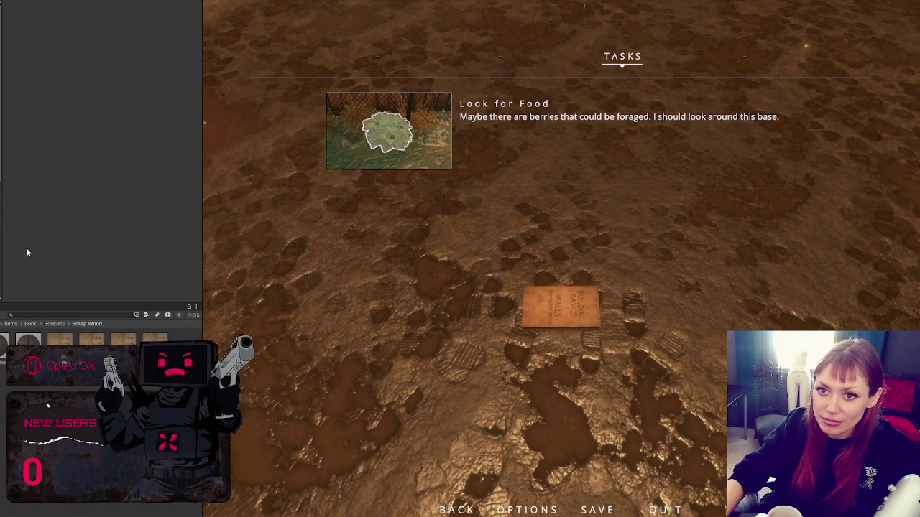
key("ctrl+p")
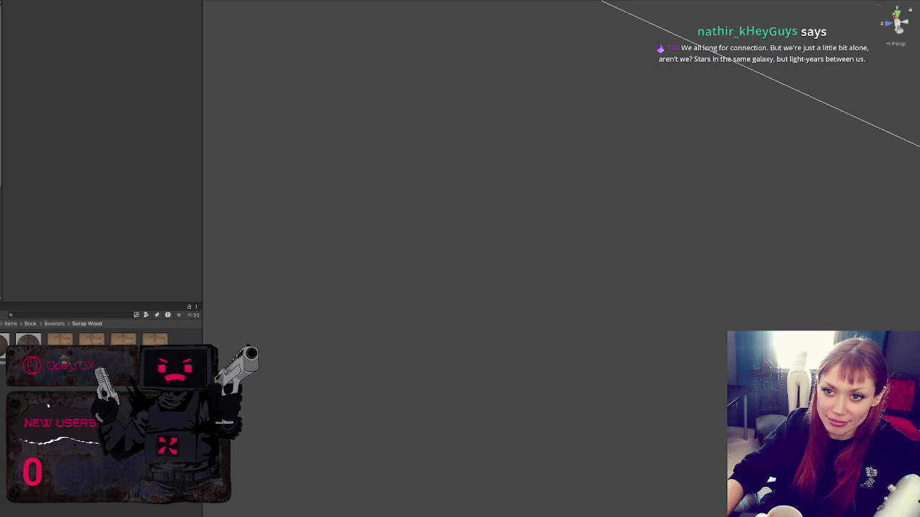
Step: Scroll through the Item List and select the Scrap Wood and Walls Wood Scraps booklet entries
scroll(129, 189, "down", 5)
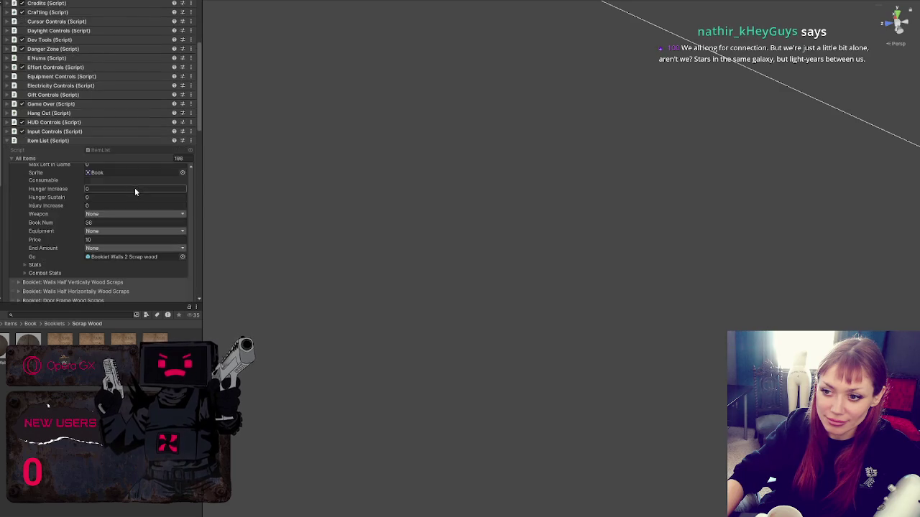
scroll(163, 43, "down", 5)
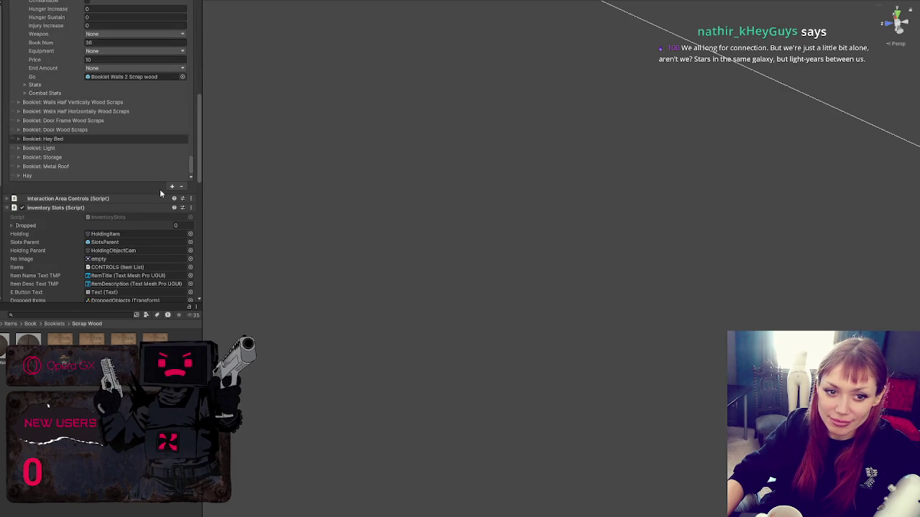
scroll(169, 225, "down", 6)
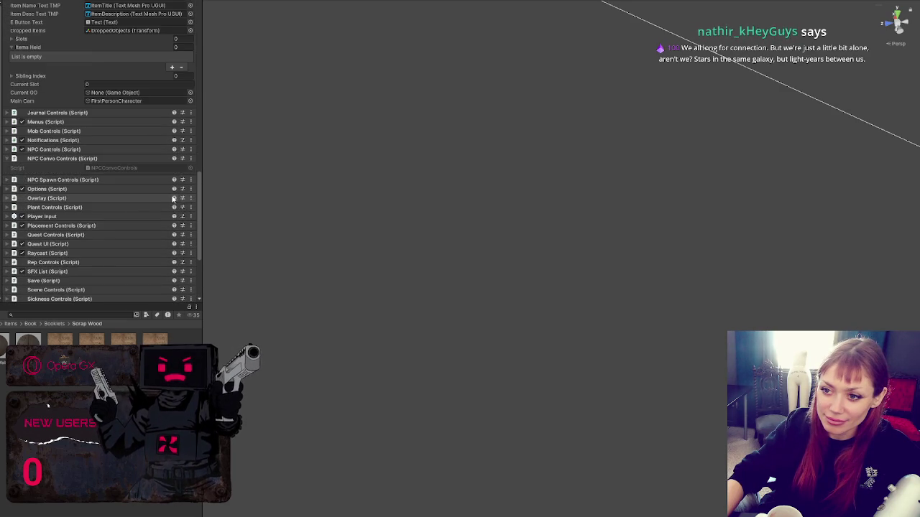
scroll(159, 194, "up", 3)
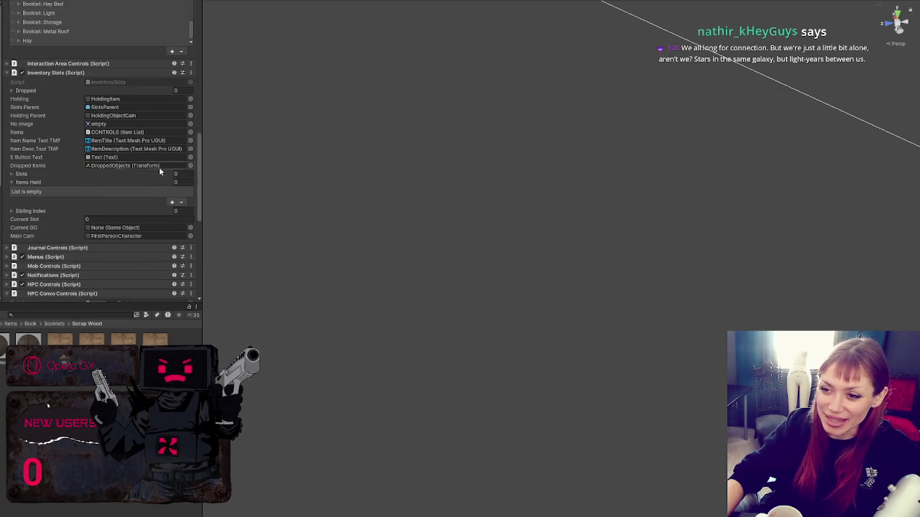
scroll(87, 158, "up", 6)
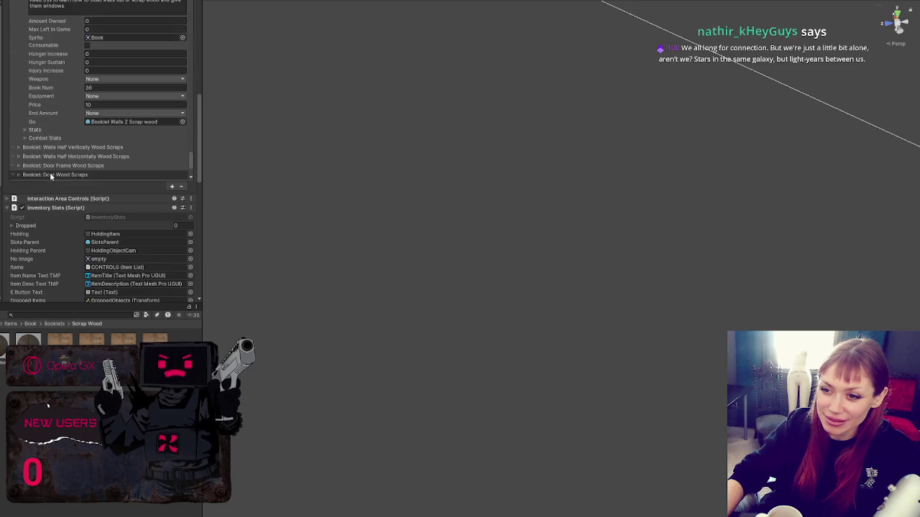
left_click(107, 124)
scroll(96, 78, "up", 8)
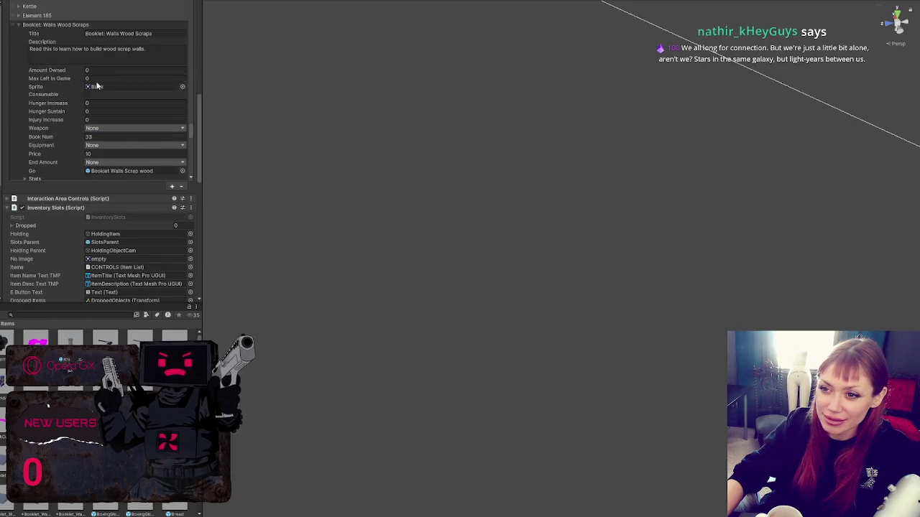
left_click(97, 86)
Step: Collapse the expanded booklet entry and start the game in dev mode
scroll(97, 100, "up", 5)
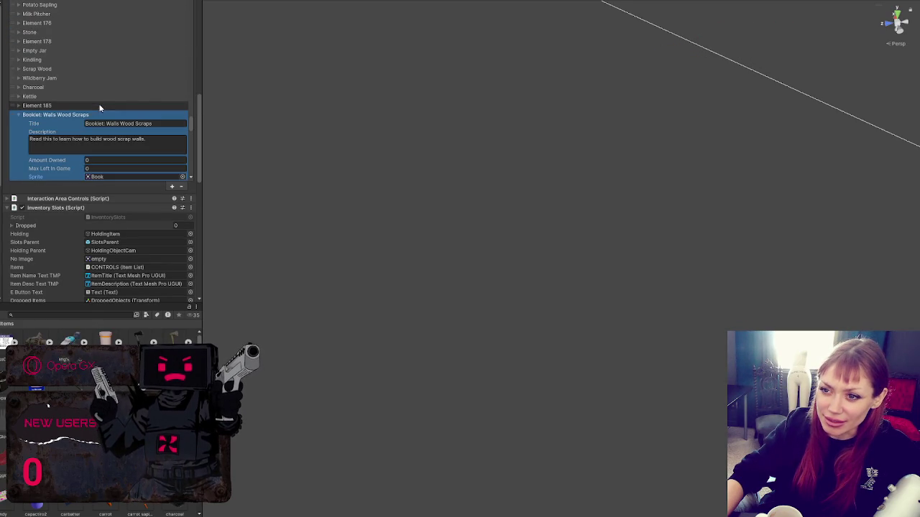
left_click(68, 116)
scroll(81, 113, "down", 3)
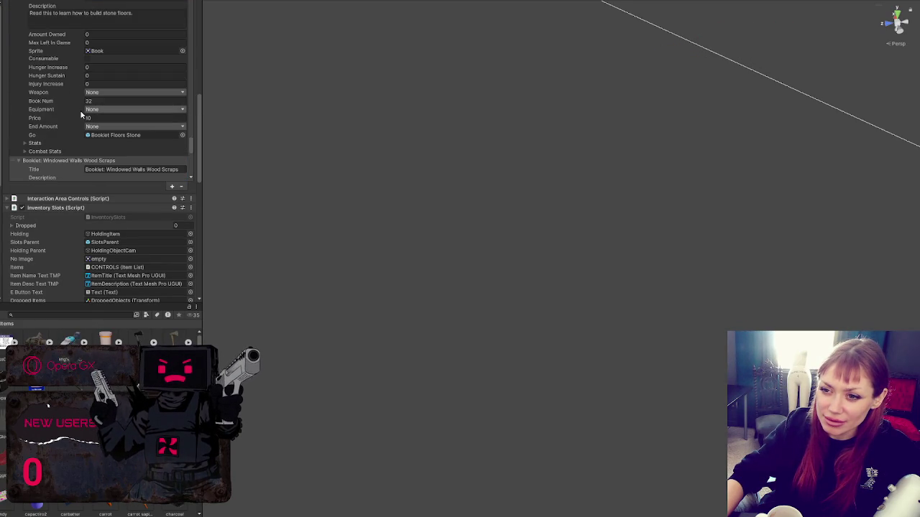
scroll(82, 113, "down", 5)
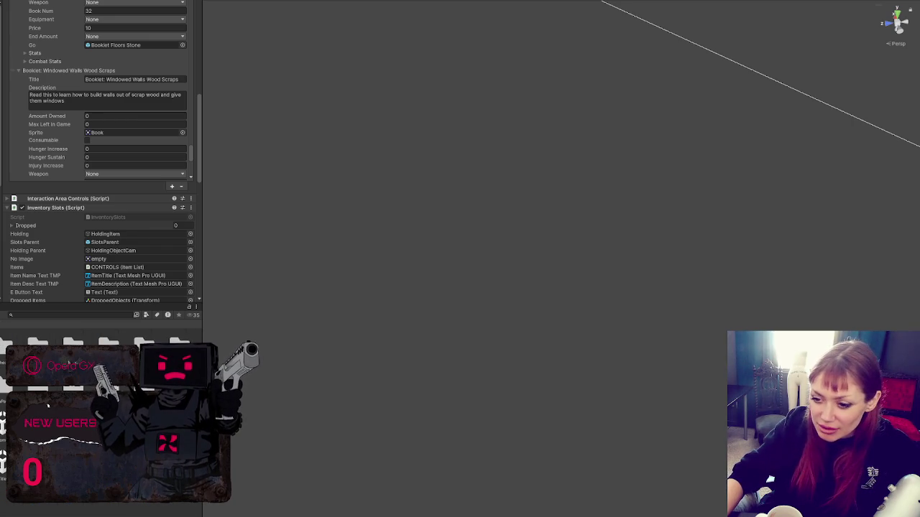
left_click(108, 343)
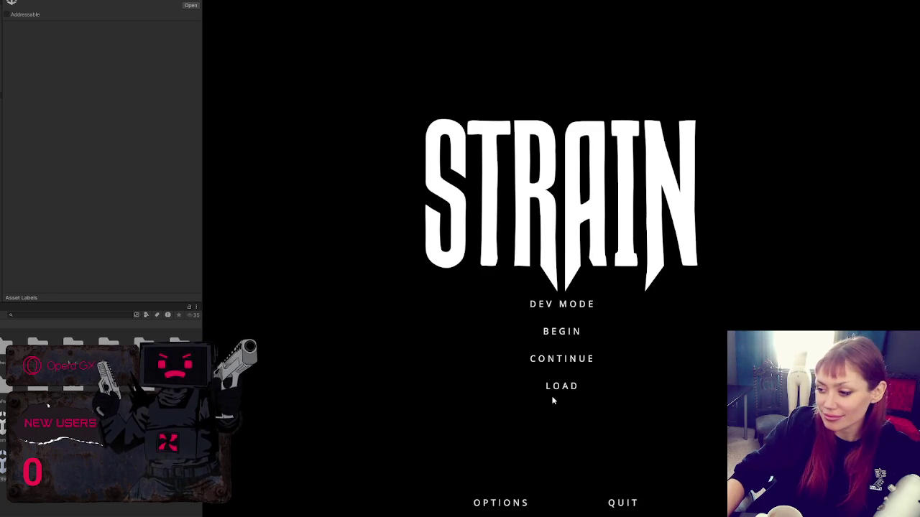
left_click(567, 304)
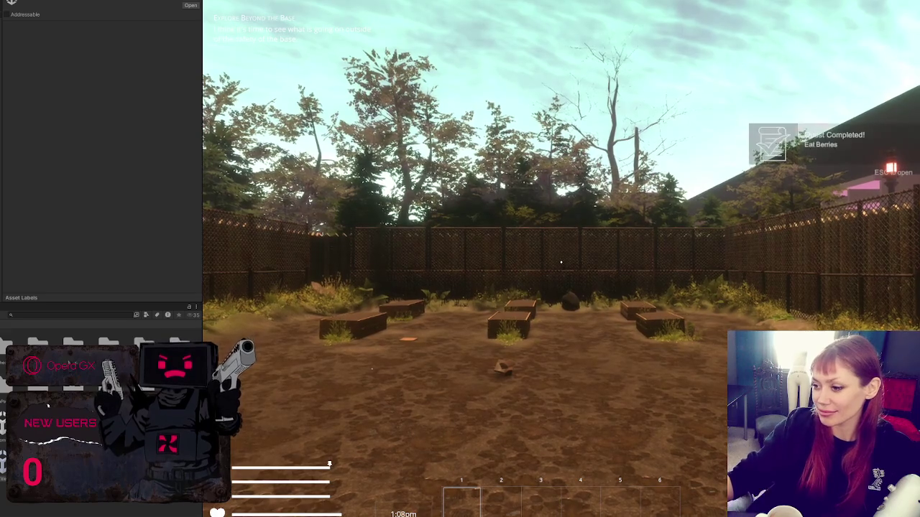
Step: Walk to the booklets and pick up the Building Basics and Floors Stone booklets
key("w")
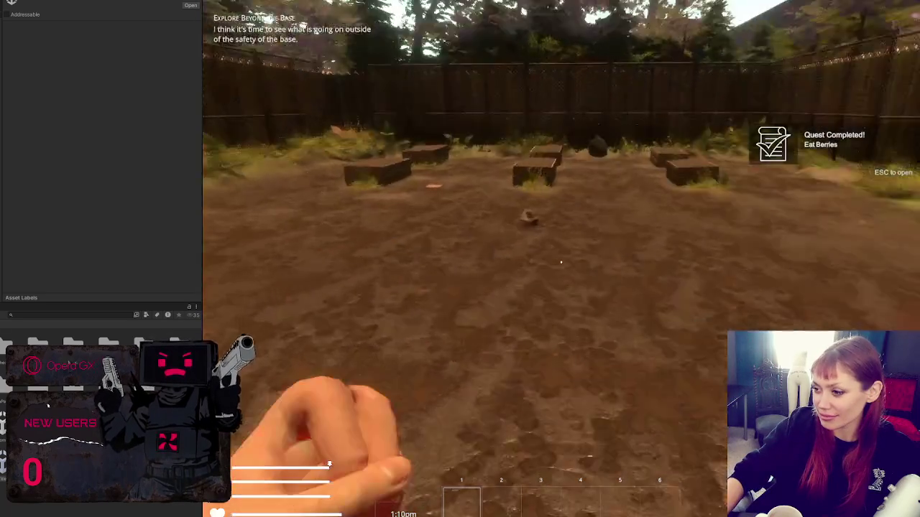
key("w")
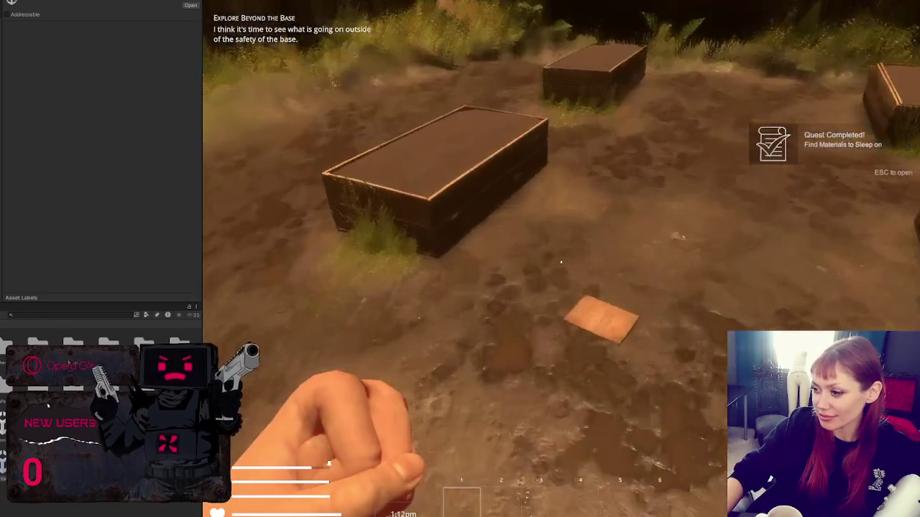
key("e")
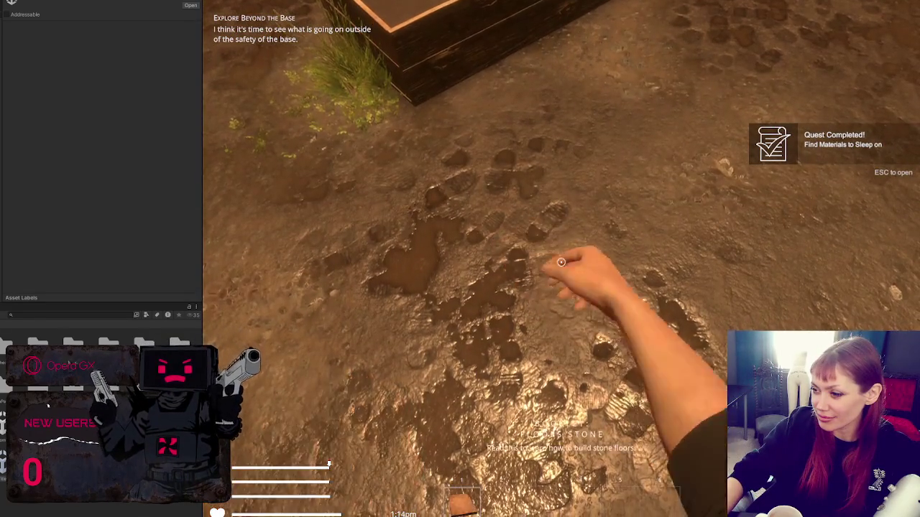
key("w")
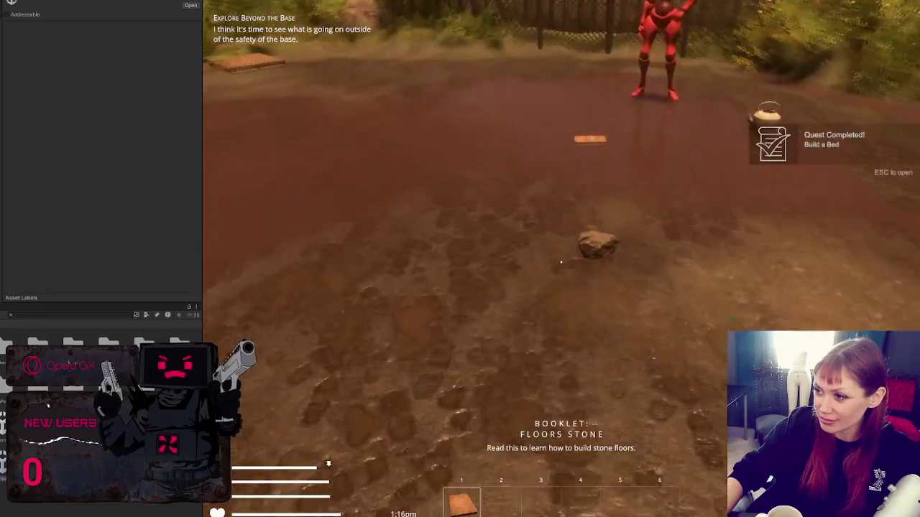
key("e")
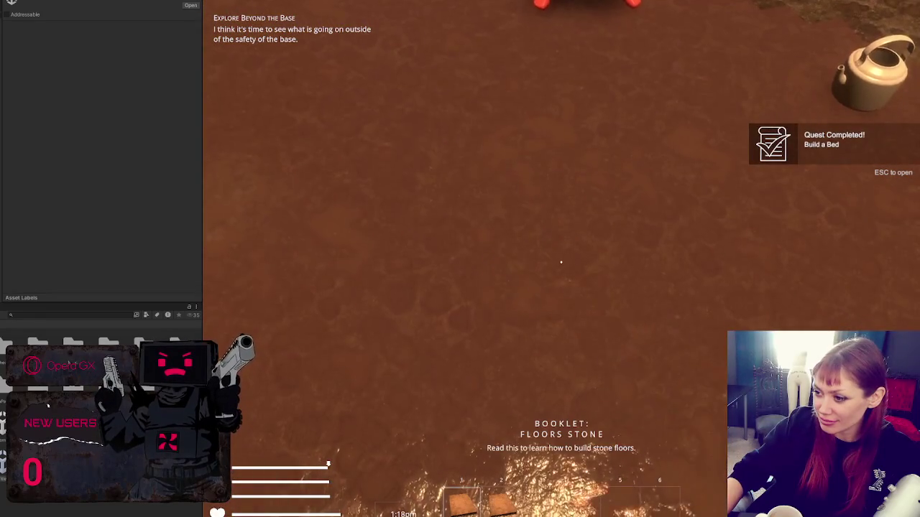
Step: Drop and re-pick the Floors Stone booklet, pick up the Walls booklet and open the in-game menu
key("e")
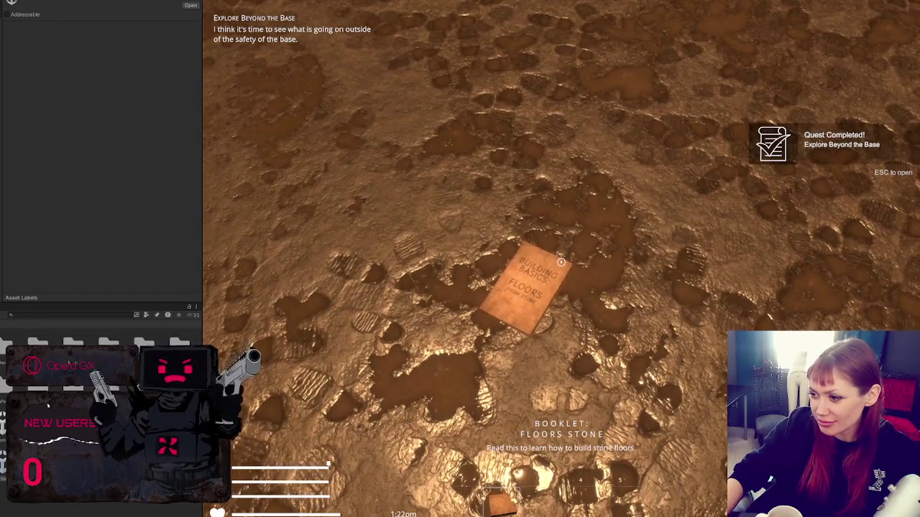
key("e")
key("e")
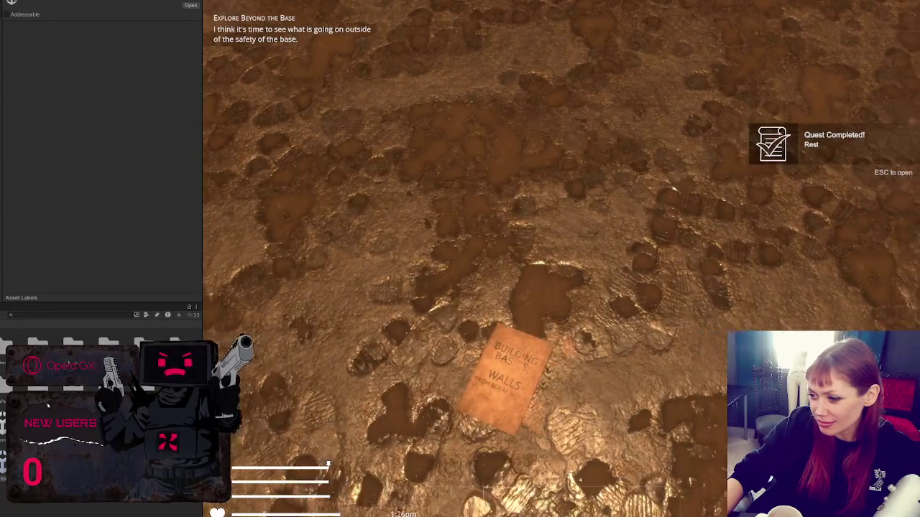
key("e")
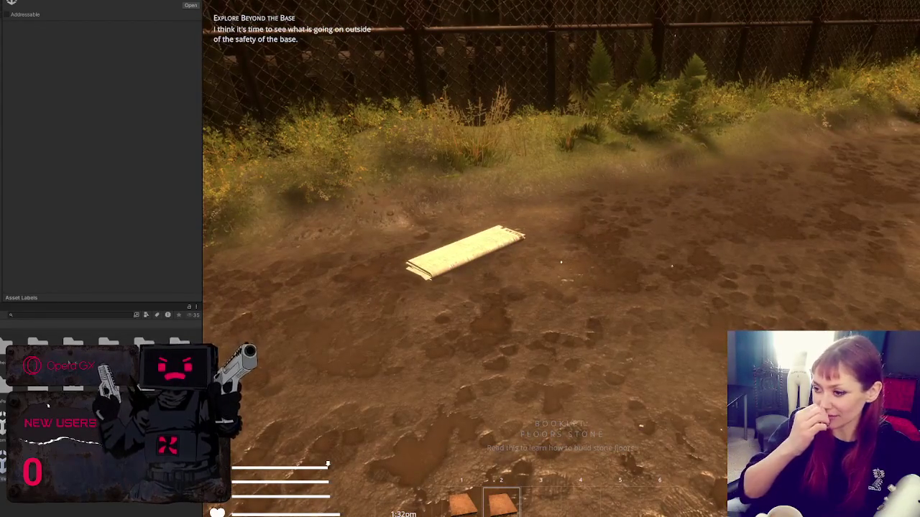
key("Tab")
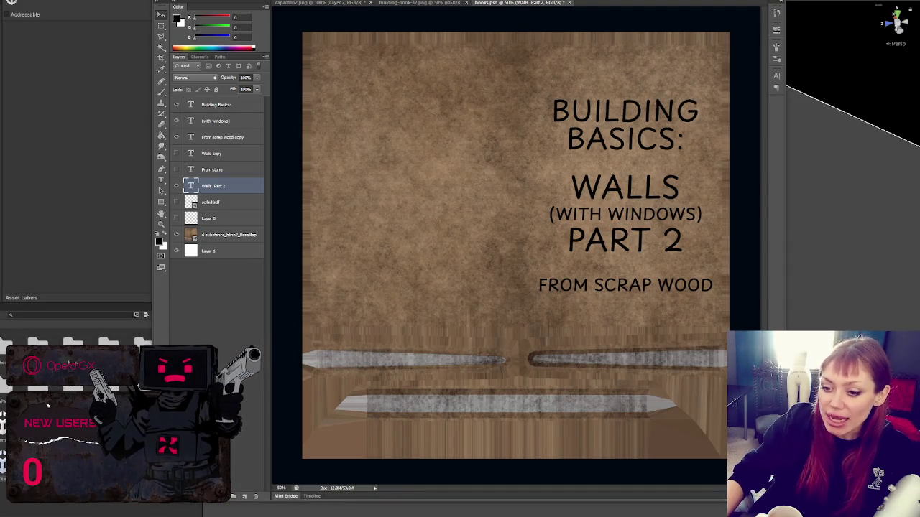
key("alt+Tab")
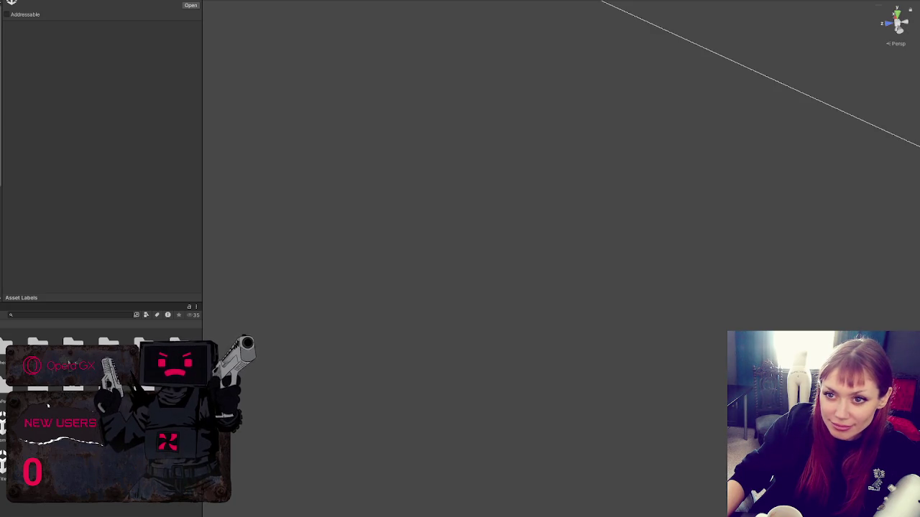
Step: Inspect the Windowed Walls Wood Scraps booklet's item fields and Booklet_Light prefab, then collapse its entry
scroll(75, 127, "down", 5)
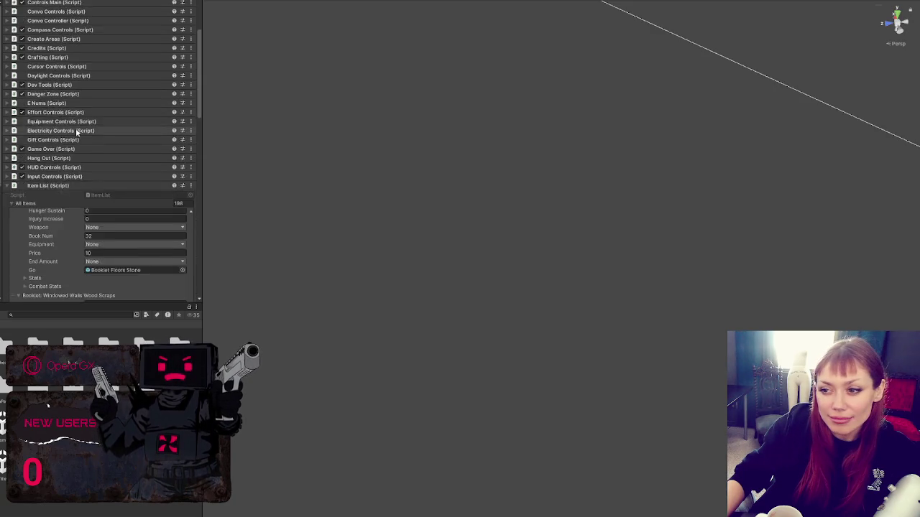
scroll(82, 132, "down", 5)
left_click(126, 217)
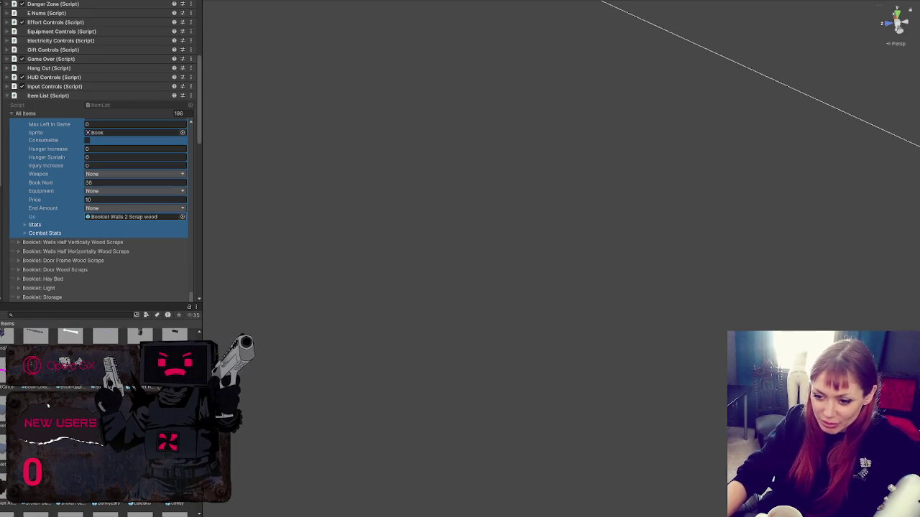
left_click(47, 405)
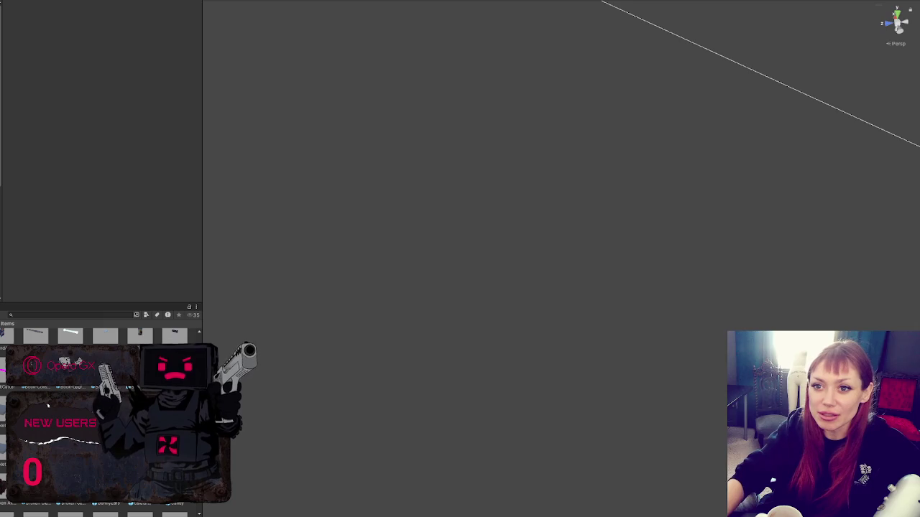
scroll(129, 225, "down", 5)
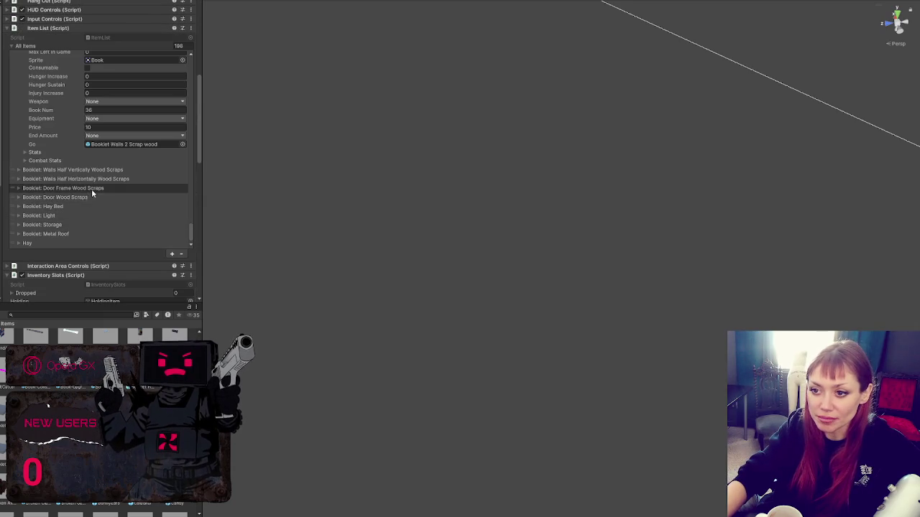
scroll(77, 199, "up", 3)
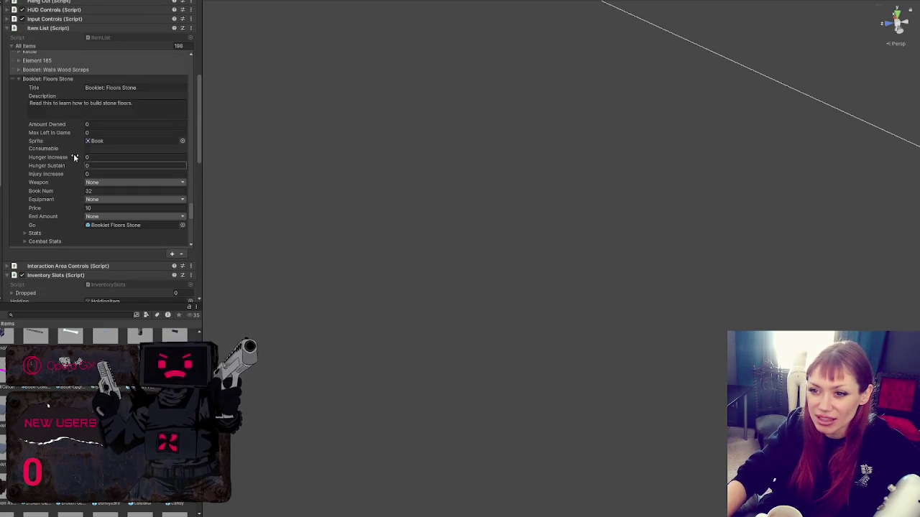
left_click(59, 90)
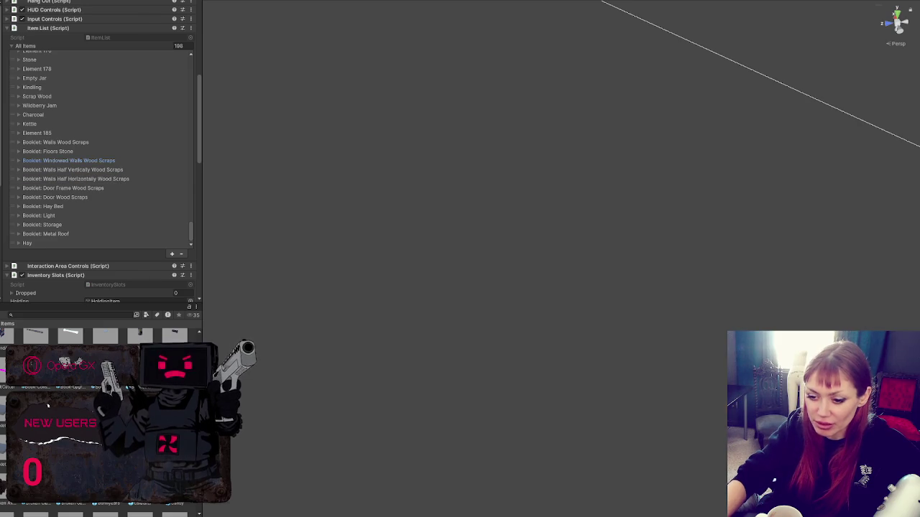
key("alt+Tab")
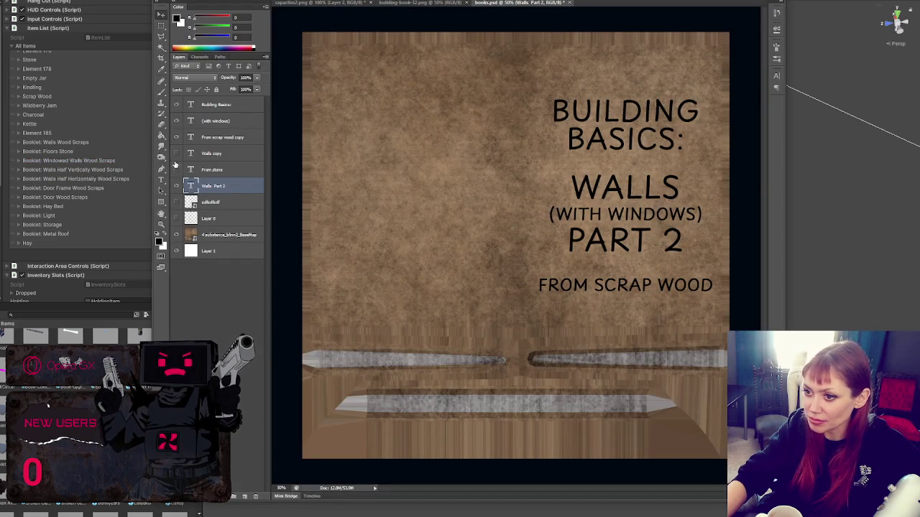
Step: Hide the (with windows) line and set the WALLS PART 2 title's leading to Auto
left_click(176, 121)
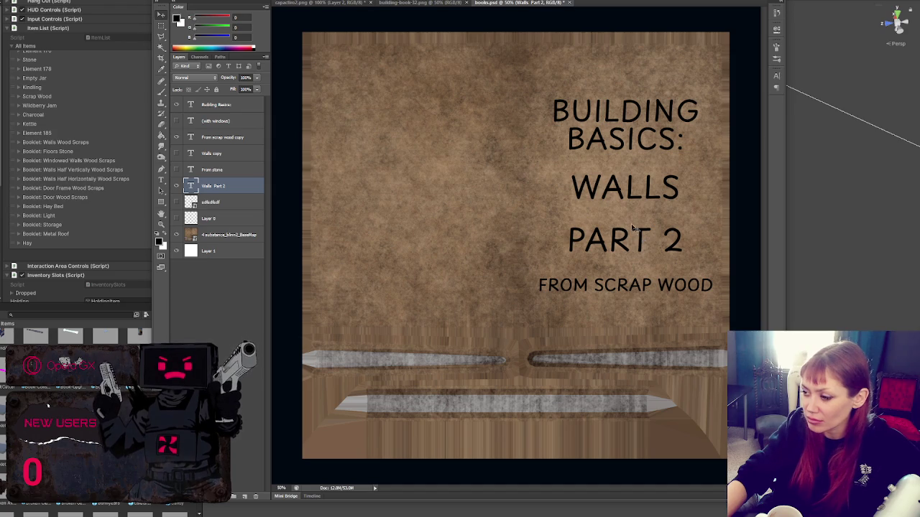
key("t")
triple_click(633, 239)
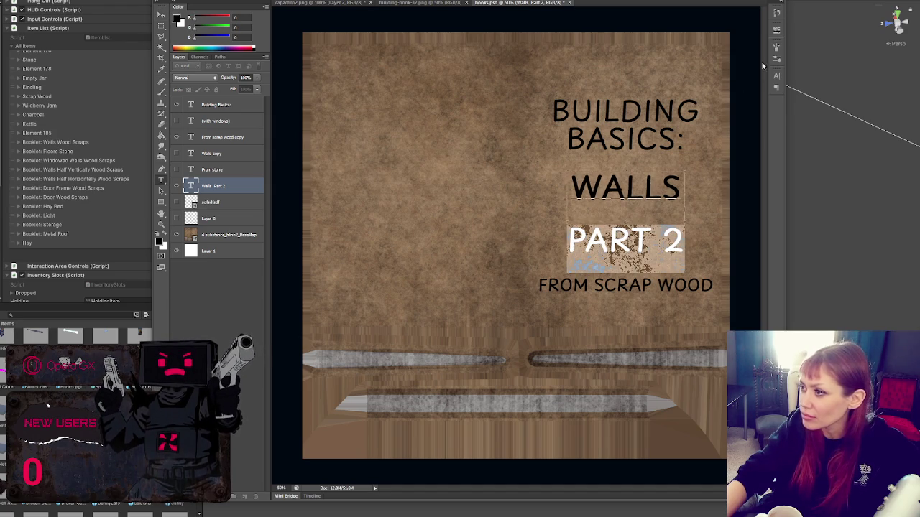
left_click(680, 181, "shift")
left_click(776, 75)
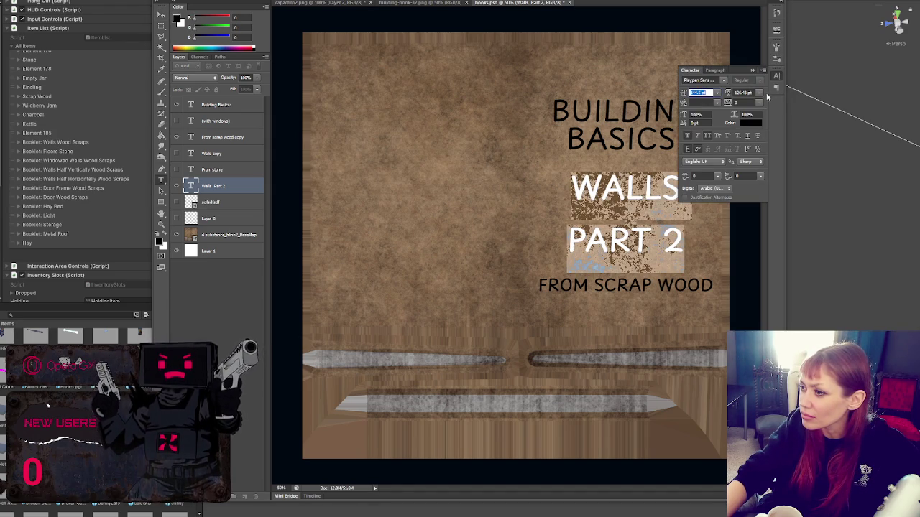
left_click(760, 92)
left_click(751, 95)
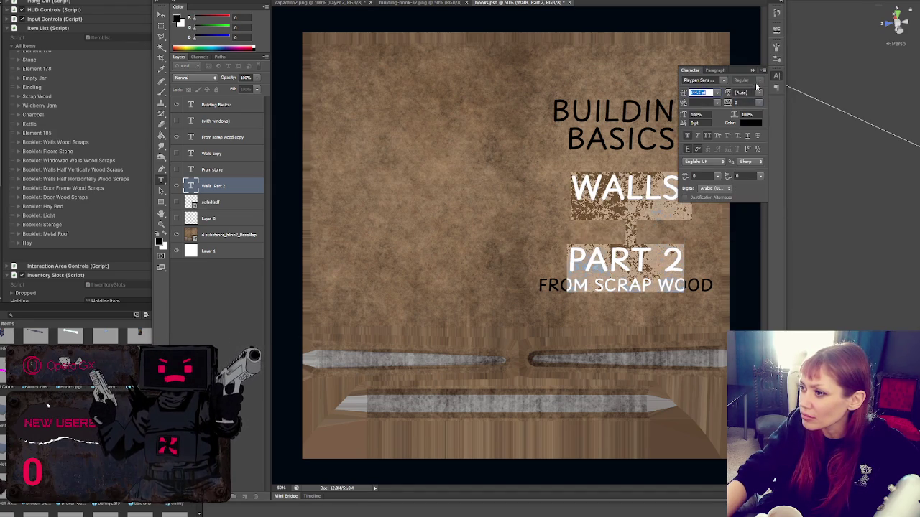
key("ctrl+Return")
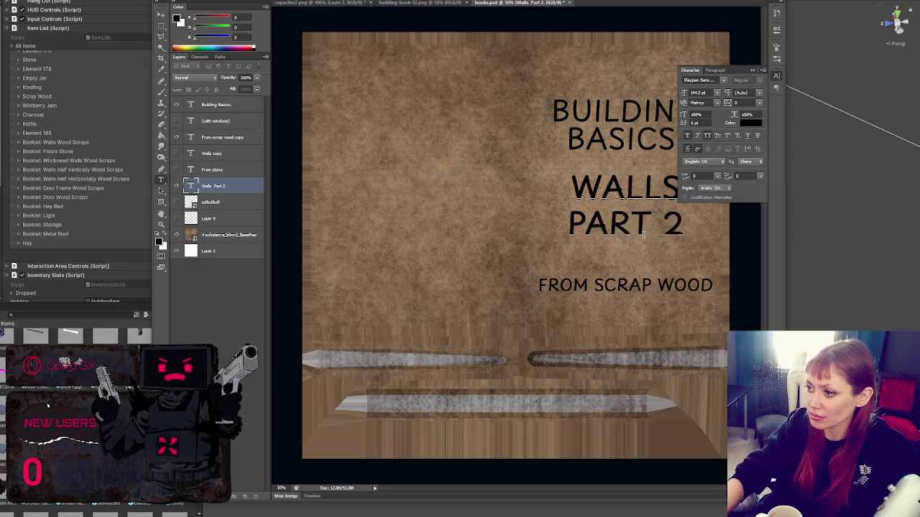
left_click(753, 70)
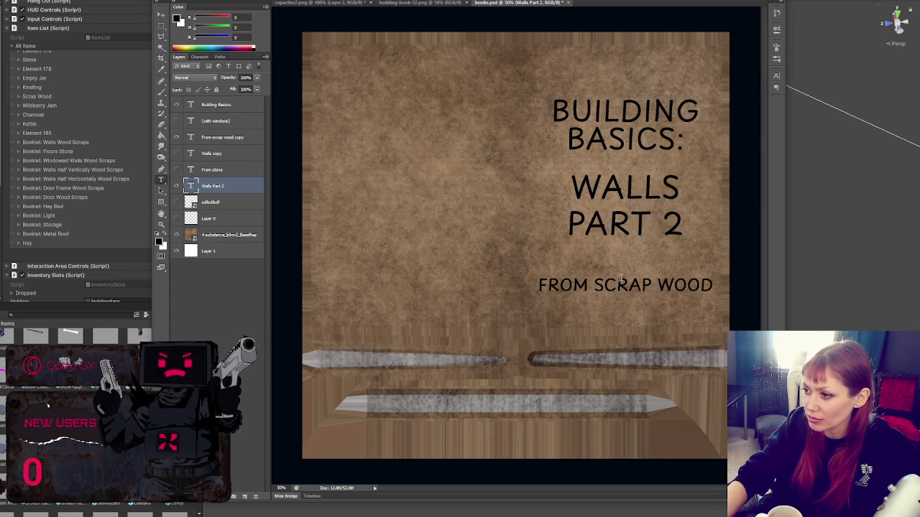
Step: Change the 2 to 3 so the title reads WALLS PART 3
left_click_drag(694, 231, 670, 226)
type("3")
key("ctrl+Return")
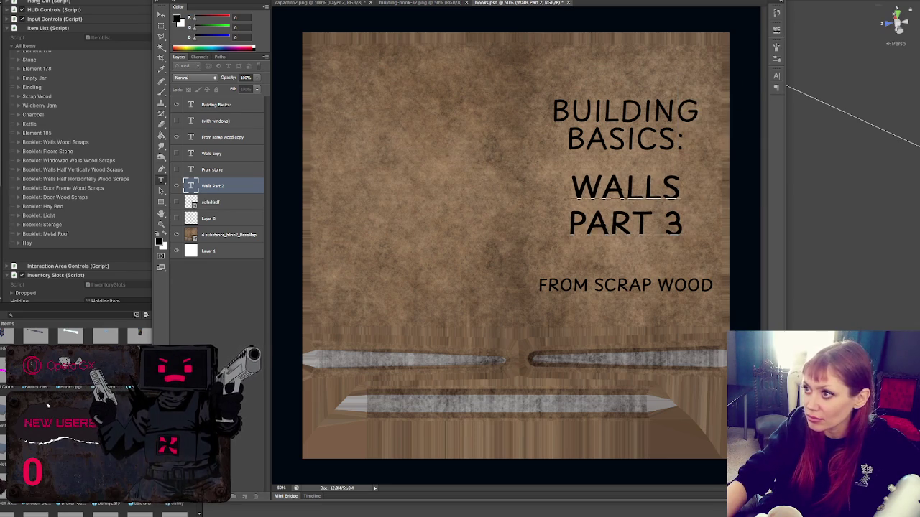
left_click(180, 2)
left_click(216, 99)
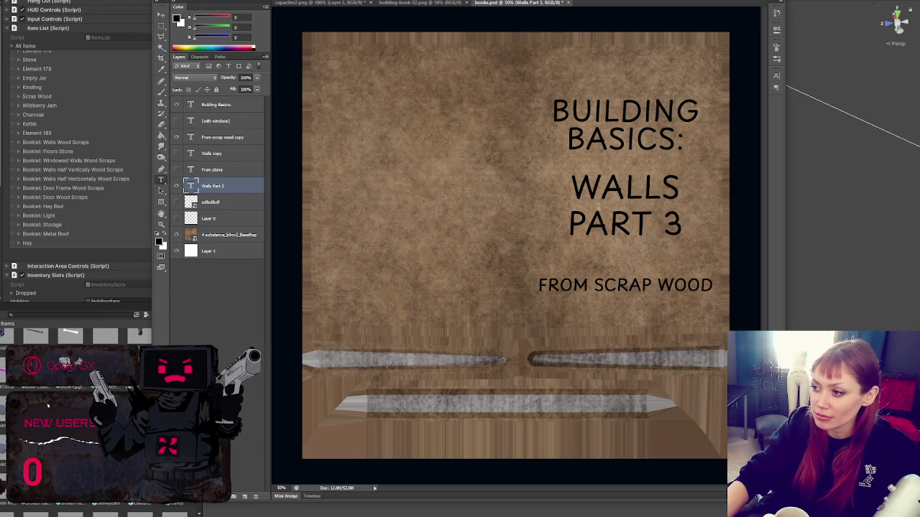
Step: Replace the 3 with 4 so the cover title reads WALLS PART 4
left_click_drag(664, 227, 679, 226)
type("4")
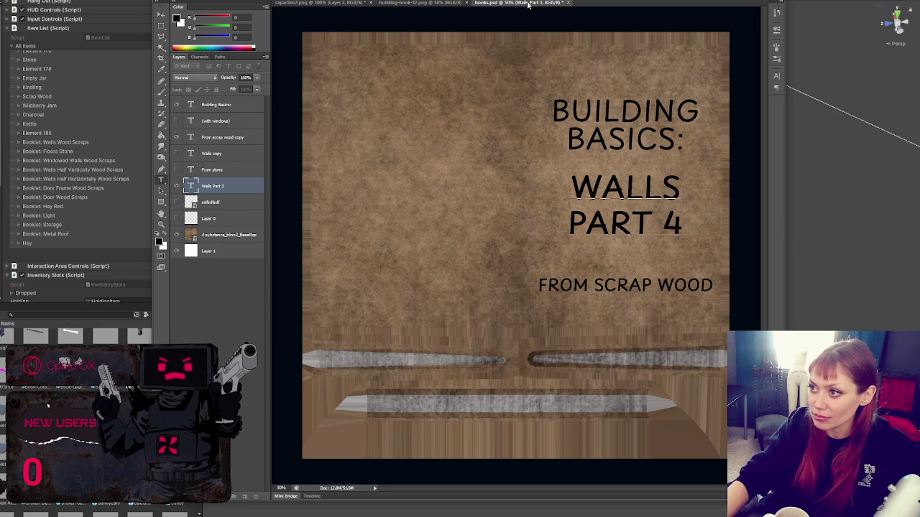
left_click(508, 78)
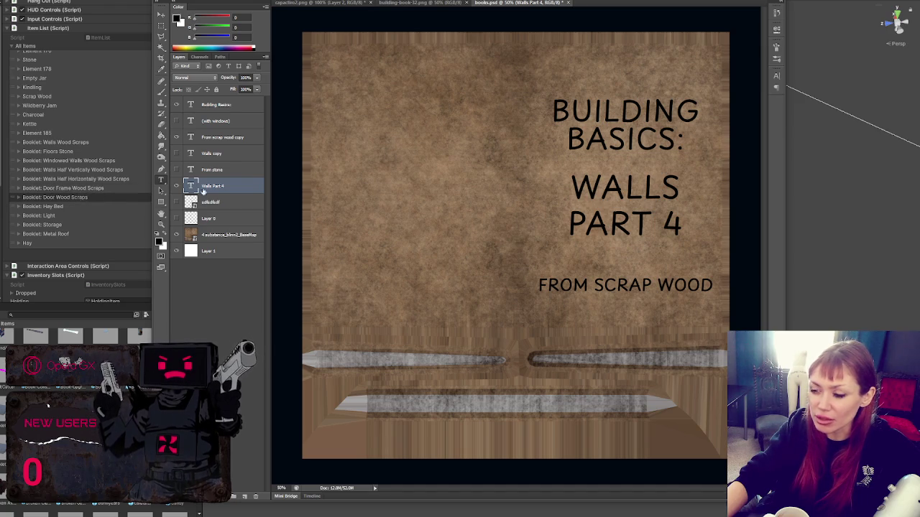
Step: Replace the WALLS PART 4 title with DOOR and nudge it slightly lower
double_click(602, 197)
key("ctrl+a")
type("DOOR")
key("ctrl+Return")
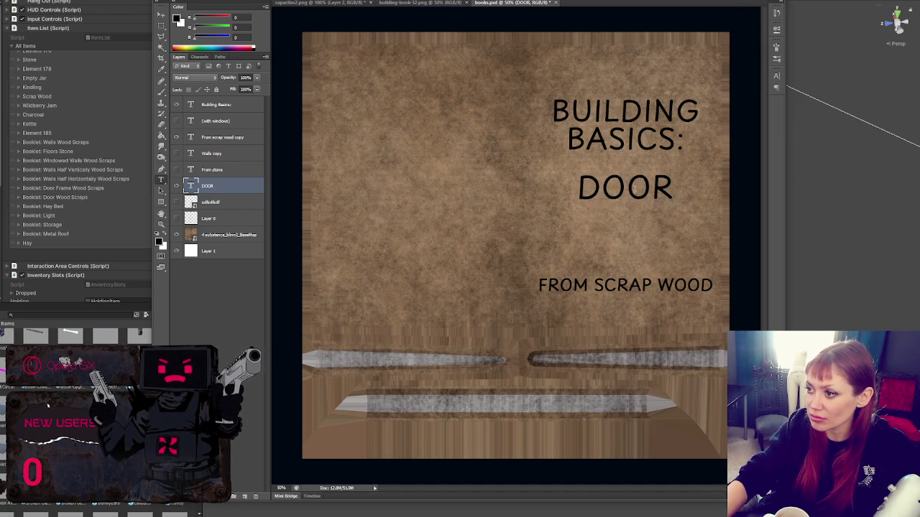
key("v")
left_click_drag(616, 200, 616, 223)
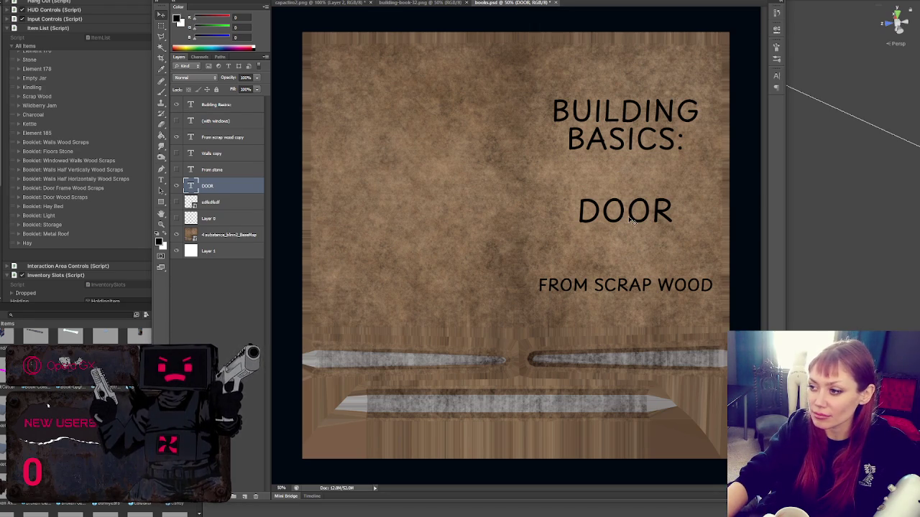
Step: Add FRAME on a new line under DOOR, move it above FROM SCRAP WOOD, and exit Quick Mask
key("t")
left_click(660, 211)
key("Return")
type("FRAME")
key("Escape")
key("v")
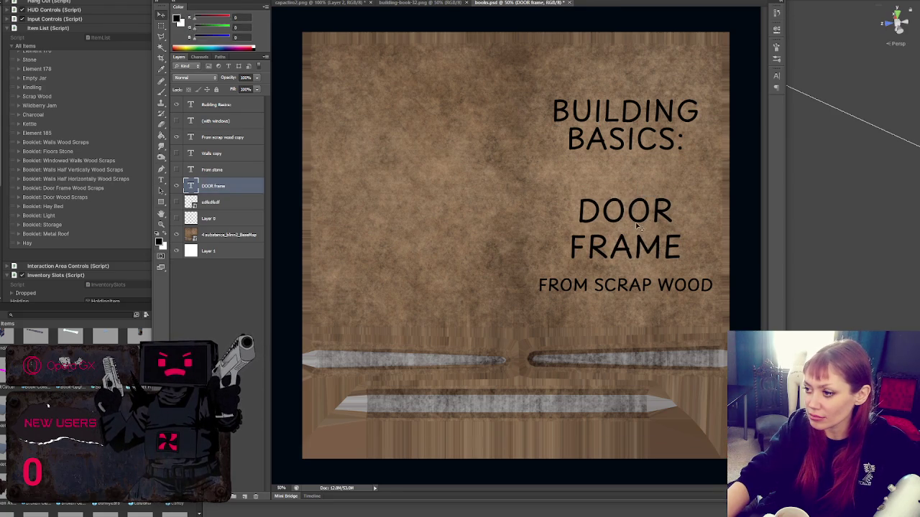
left_click_drag(638, 225, 640, 212)
key("q")
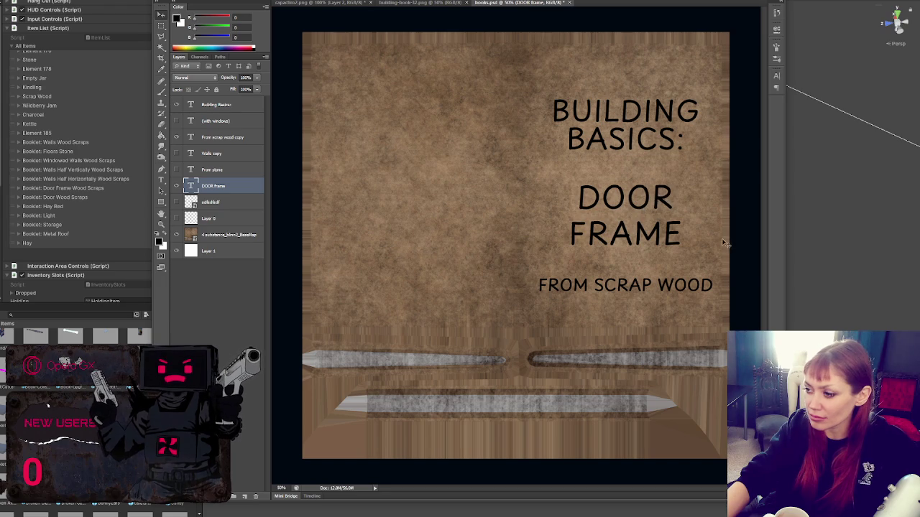
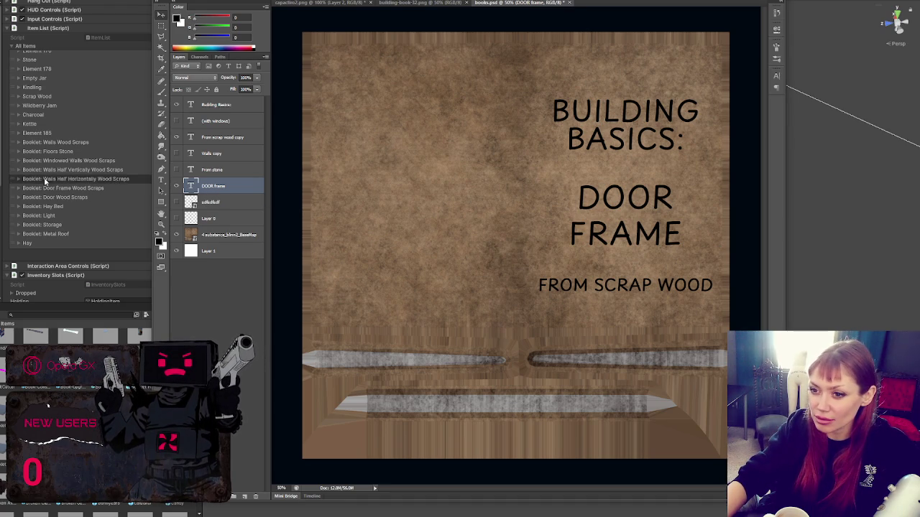
Step: Replace the DOOR FRAME title with BED and move it slightly lower
key("t")
double_click(626, 234)
key("ctrl+a")
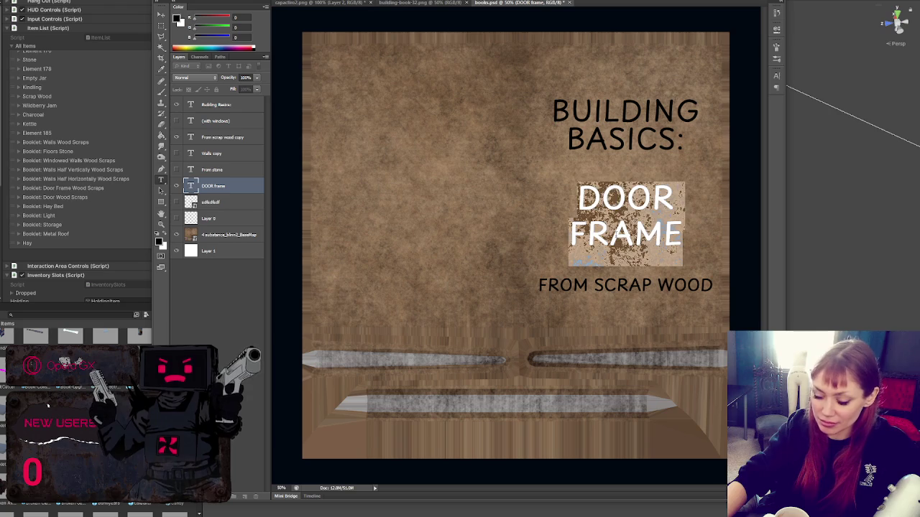
type("BED")
key("ctrl+Return")
key("v")
left_click_drag(630, 215, 632, 223)
Step: Change the subtitle's SCRAP WOOD to DRIED GRASS so it reads FROM DRIED GRASS
key("t")
left_click(594, 284)
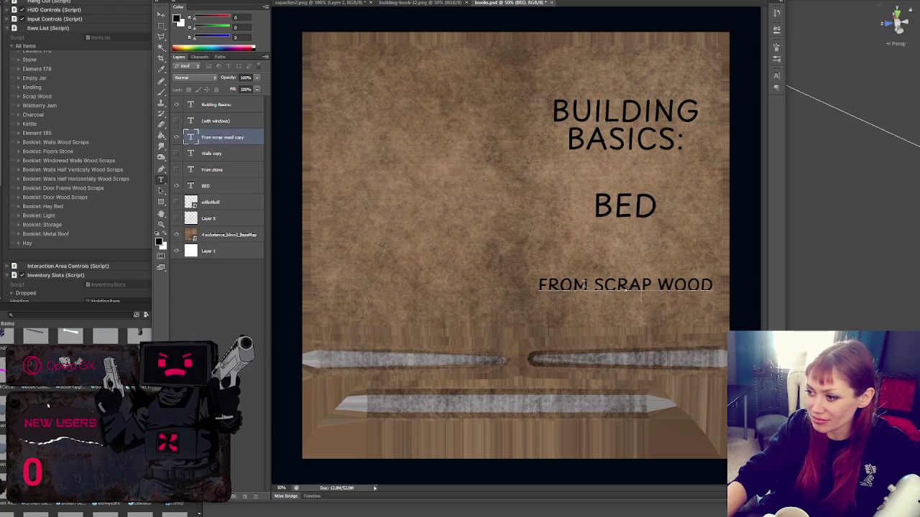
left_click_drag(593, 285, 765, 281)
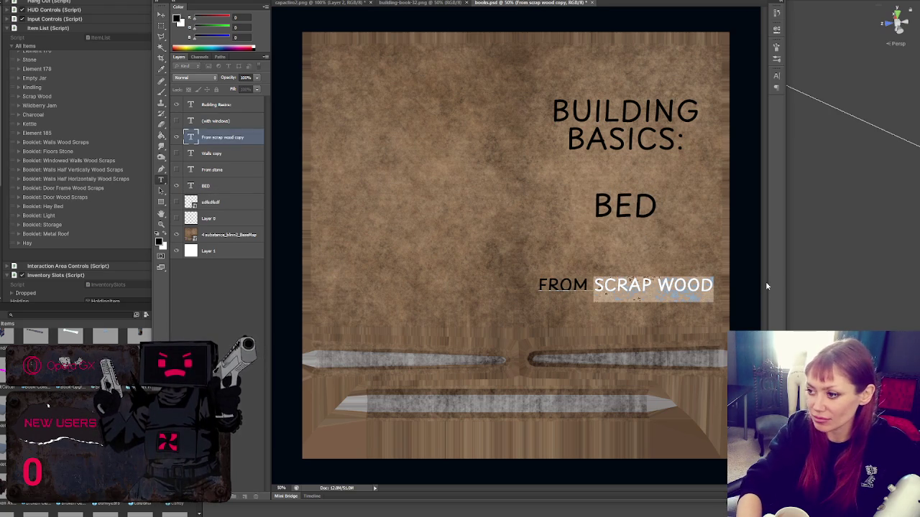
type("DRIED GRASS")
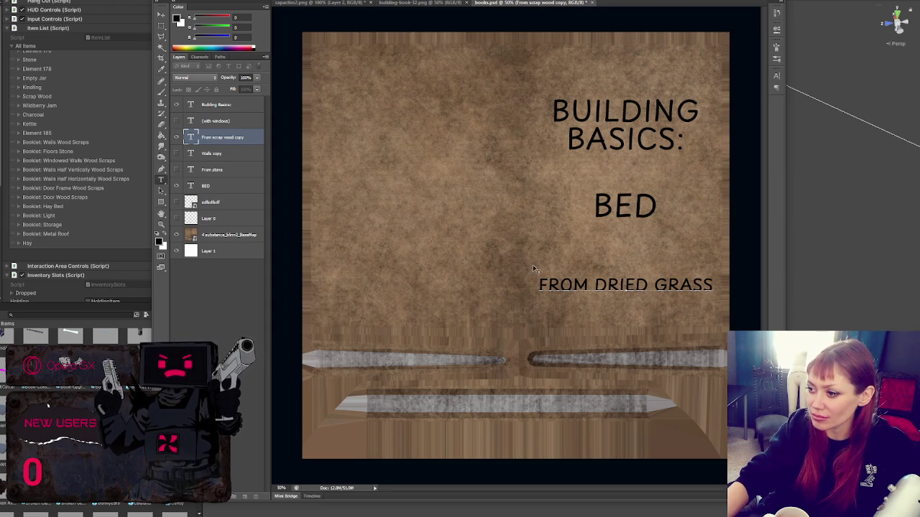
key("ctrl+Return")
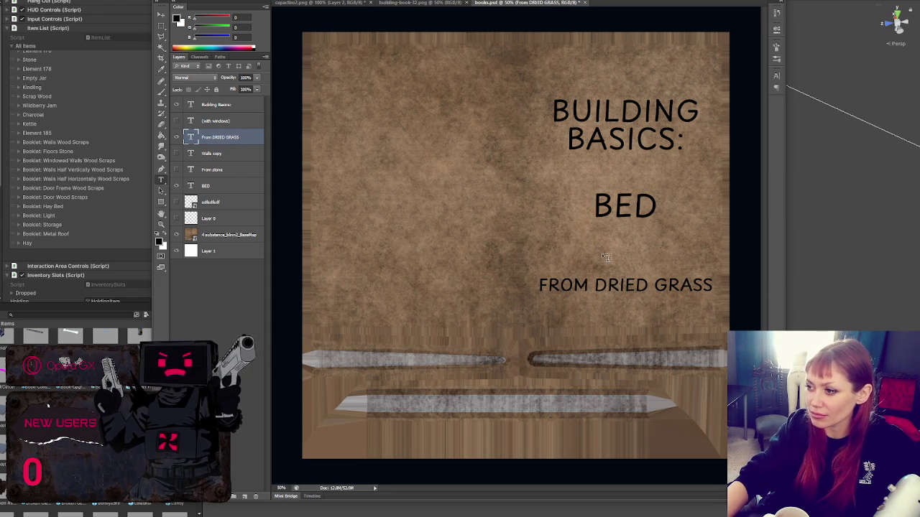
Step: Nudge the FROM DRIED GRASS line and the BED title into position with the arrow keys
key("v")
key("Down")
key("Down")
key("Down")
key("Up")
key("Up")
key("Up")
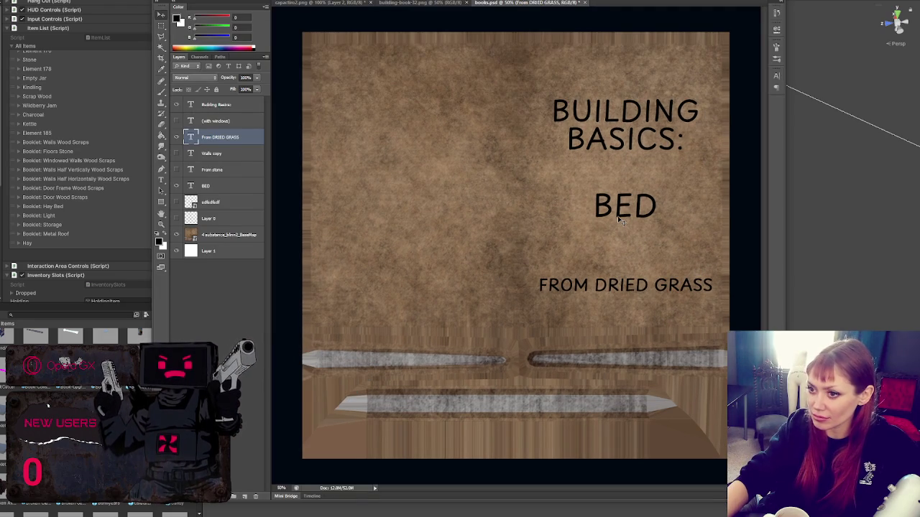
key("alt+bracketleft")
key("alt+bracketleft")
key("alt+bracketleft")
key("Down")
key("Down")
key("Down")
key("Down")
key("Down")
key("Down")
left_click(618, 217)
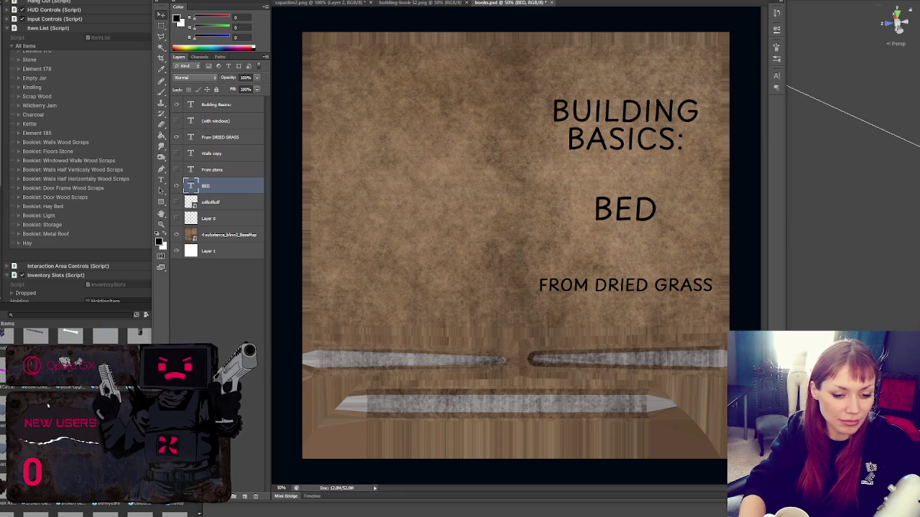
left_click(618, 216)
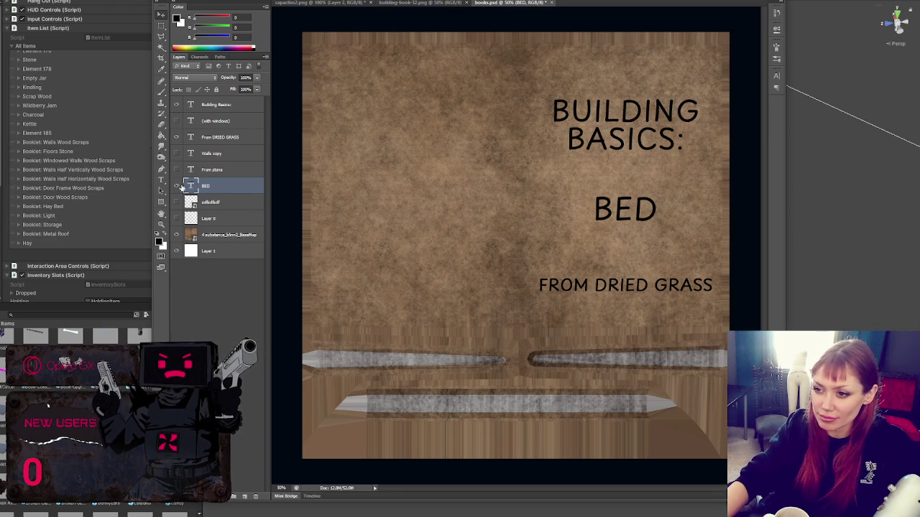
Step: Change the subtitle from FROM DRIED GRASS to FROM HAY
key("t")
left_click_drag(596, 286, 744, 295)
key("BackSpace")
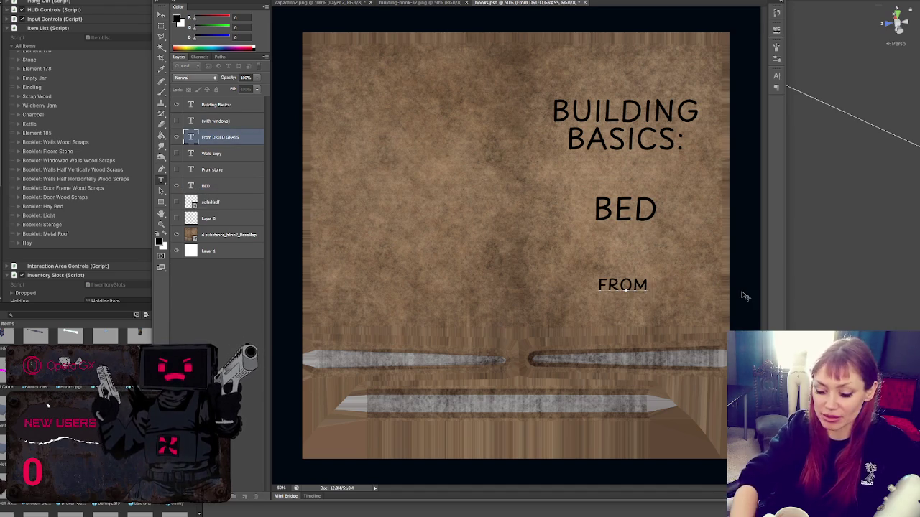
type("hay")
left_click(521, 302)
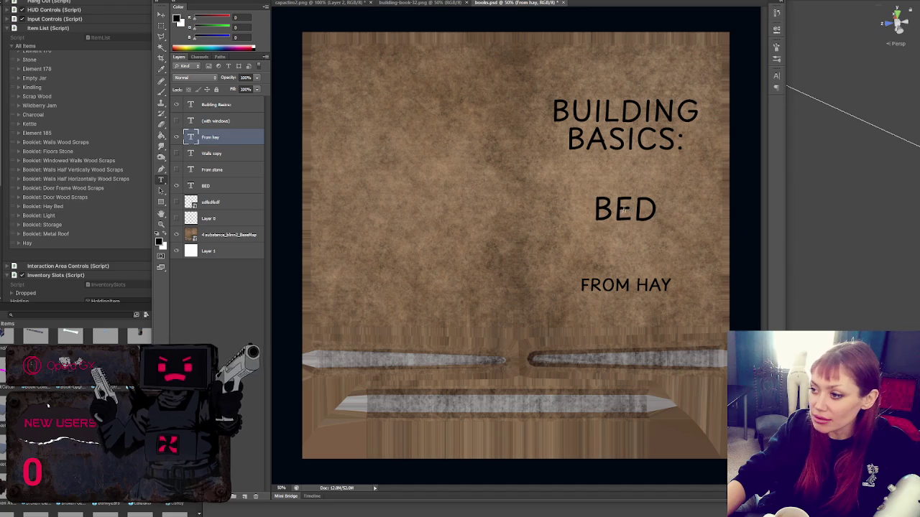
Step: Retitle BED as LIGHT and hide the From hay subtitle layer
double_click(625, 210)
type("LIGHT")
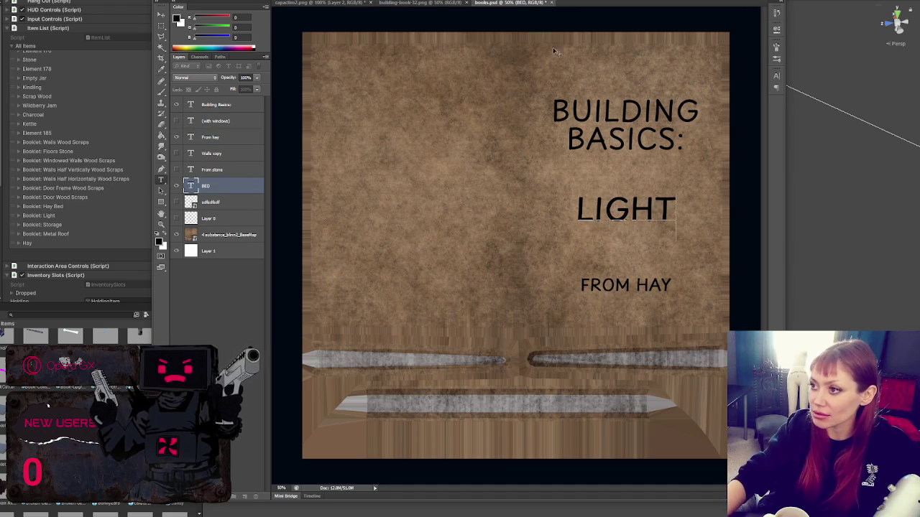
key("ctrl+Return")
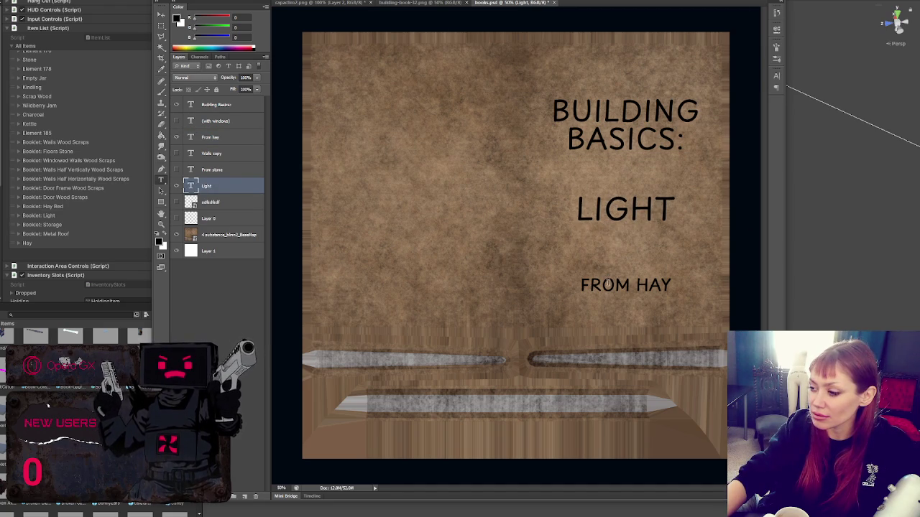
left_click(209, 136)
left_click(176, 136)
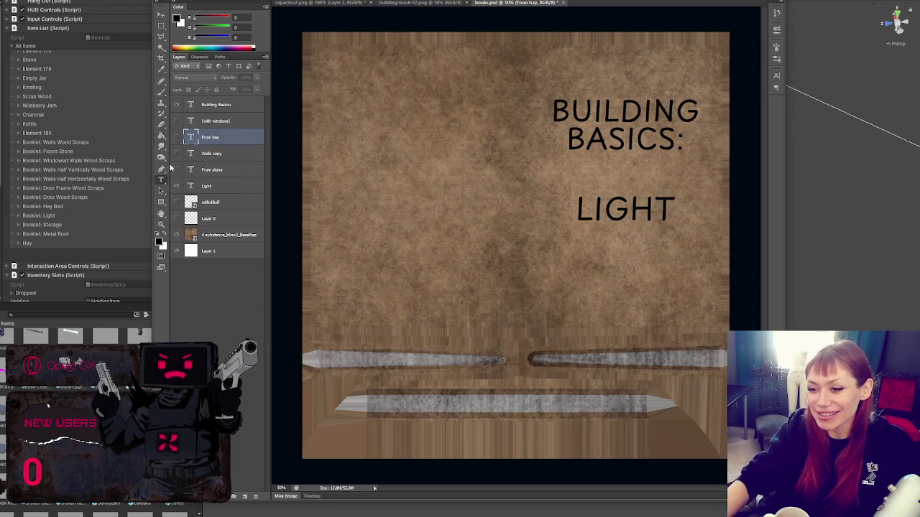
Step: Retitle the cover STORAGE, then replace that title with ROOF
double_click(644, 210)
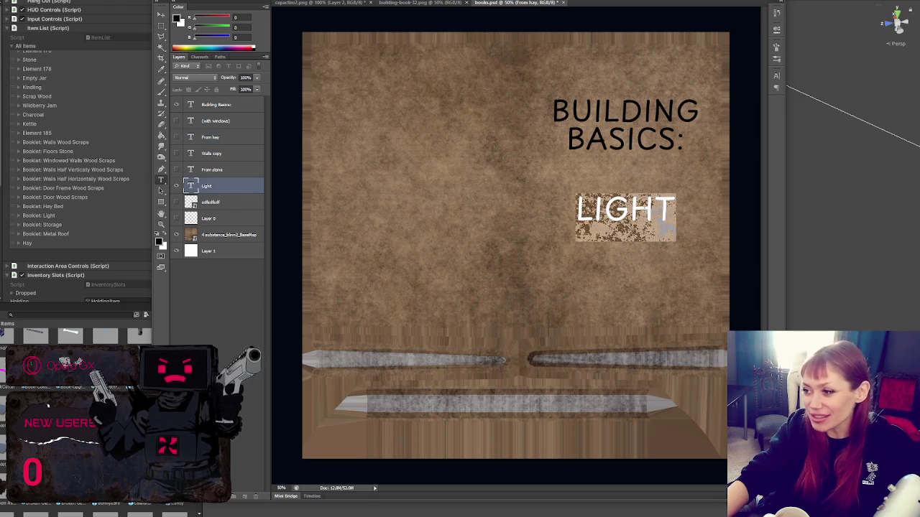
type("STORAGE")
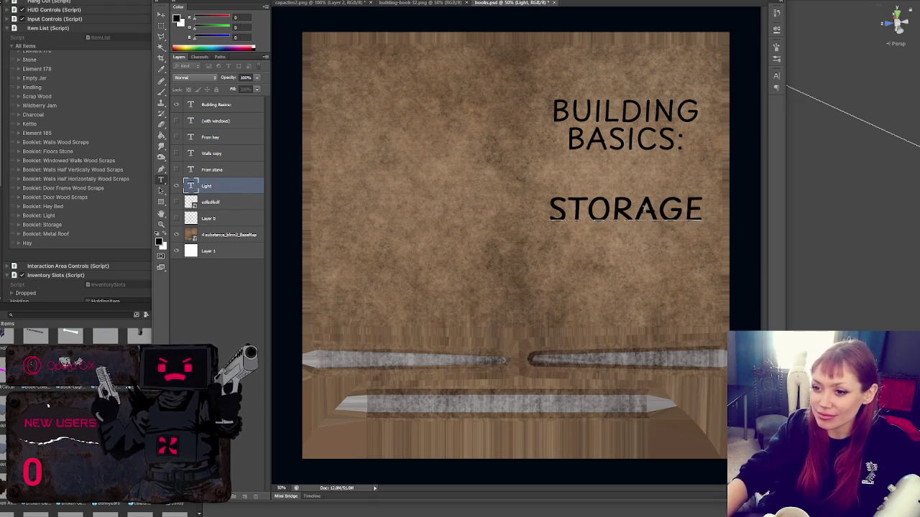
key("ctrl+Return")
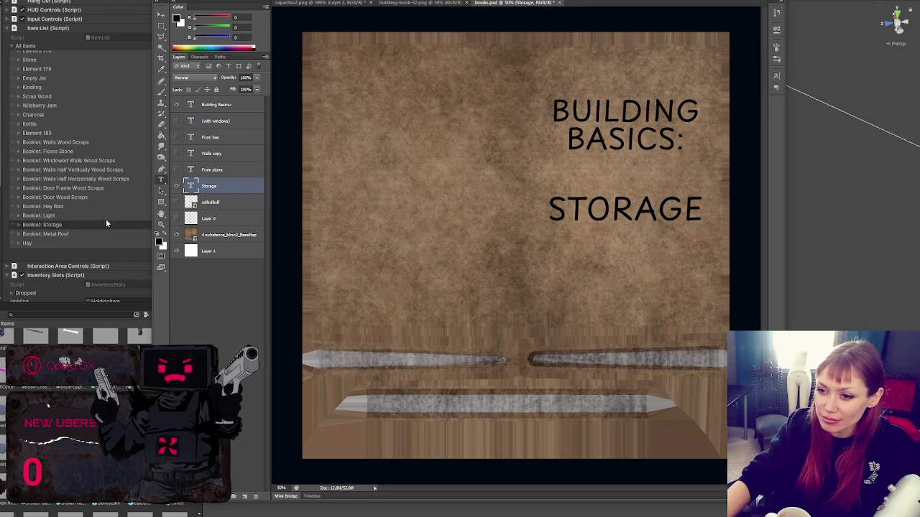
left_click(585, 208)
key("ctrl+a")
type("ROOF")
key("ctrl+Return")
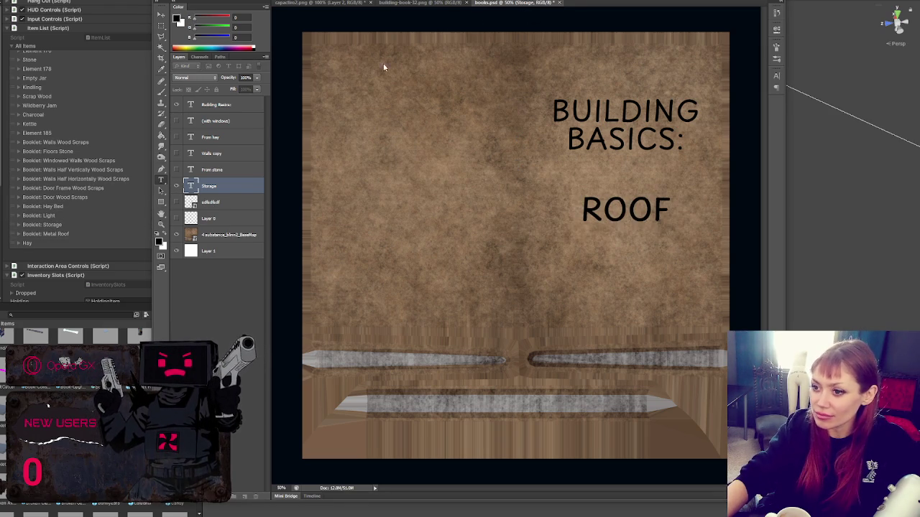
Step: Show the FROM HAY subtitle, change it to FROM METAL, and switch to Unity
left_click(176, 170)
left_click(176, 169)
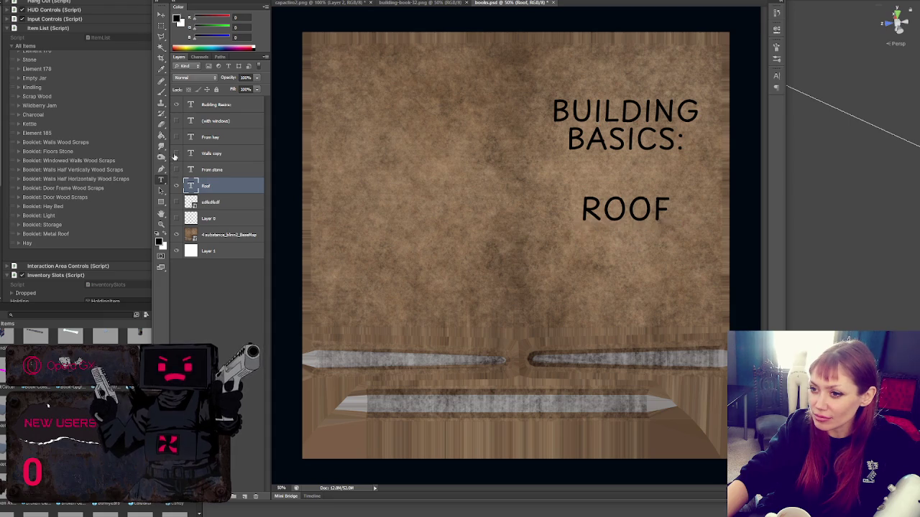
left_click(177, 121)
left_click(177, 121)
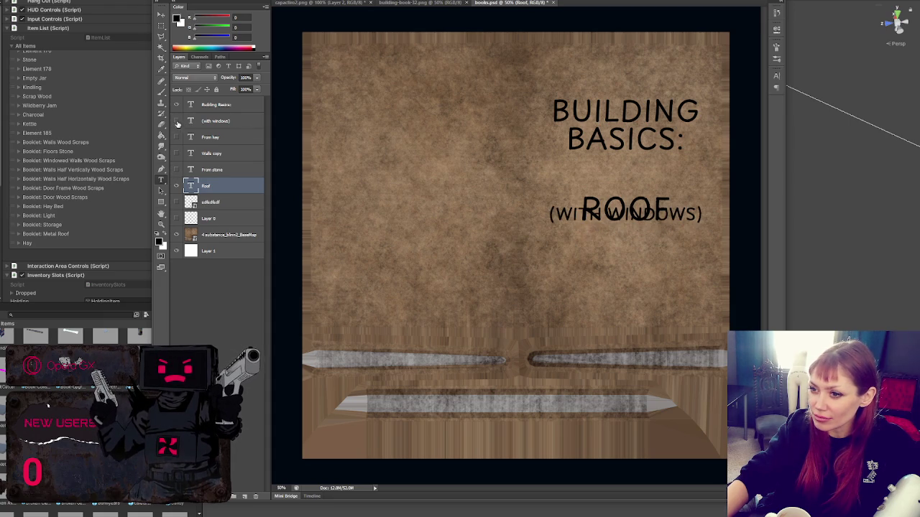
left_click(177, 137)
double_click(191, 138)
left_click_drag(628, 287, 674, 288)
type("METAL")
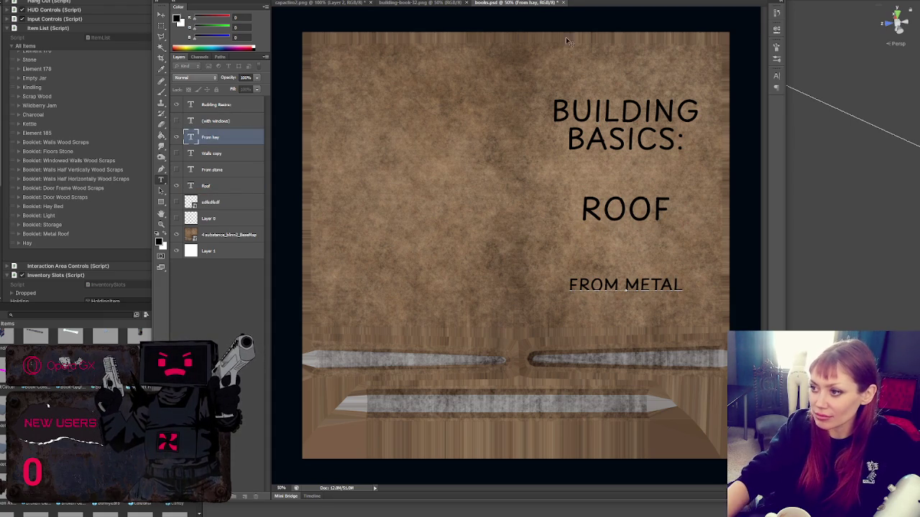
key("ctrl+Return")
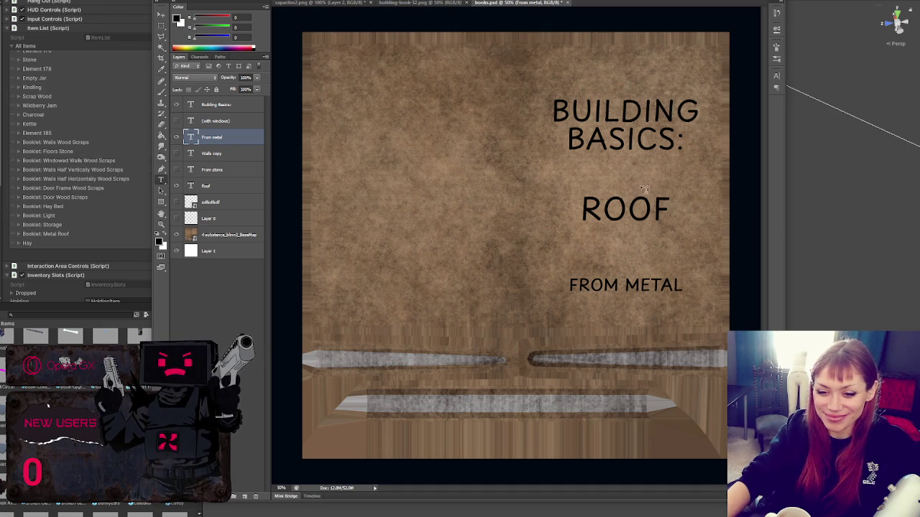
key("alt+Tab")
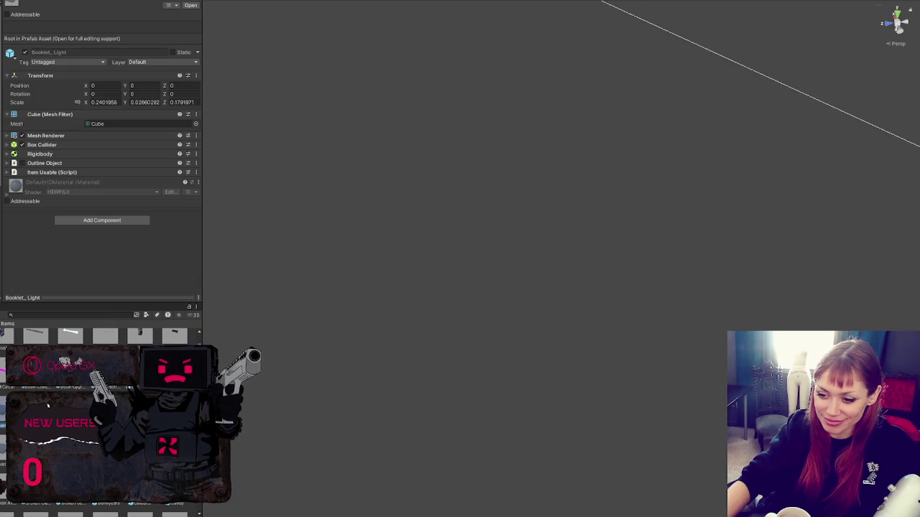
Step: Step through the booklet prefabs in the Project window, stopping to inspect book light
key("Right")
key("Right")
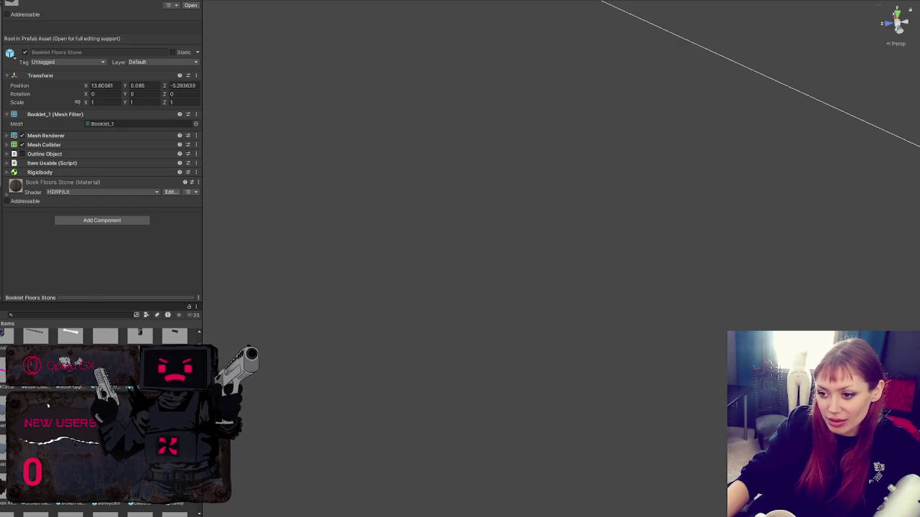
key("Right")
key("Right")
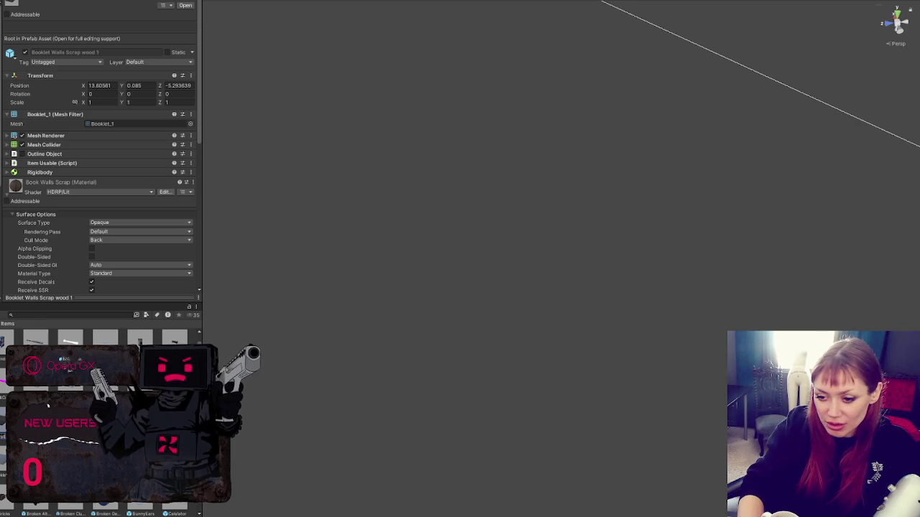
key("Right")
key("Right")
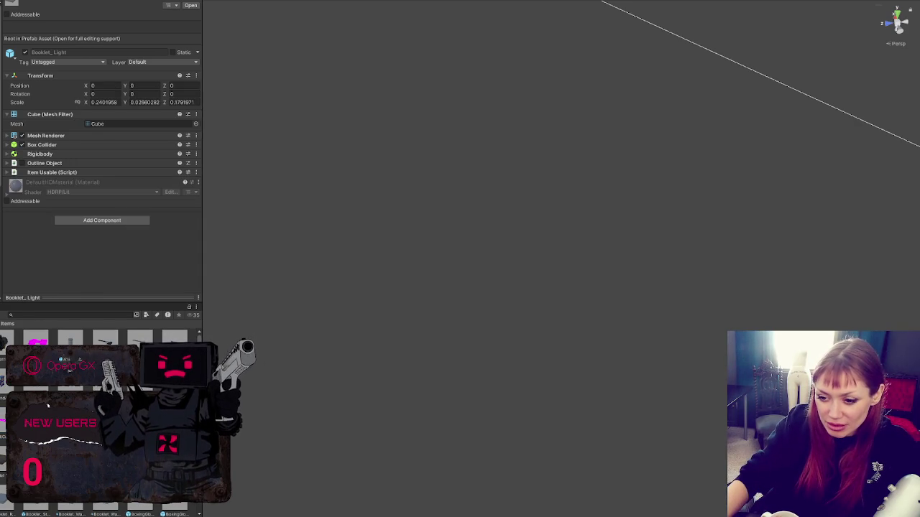
key("Right")
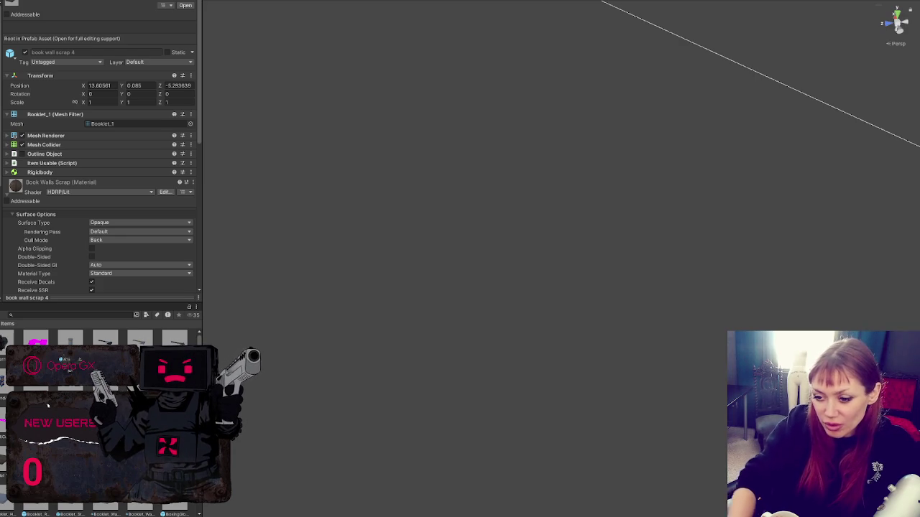
key("Right")
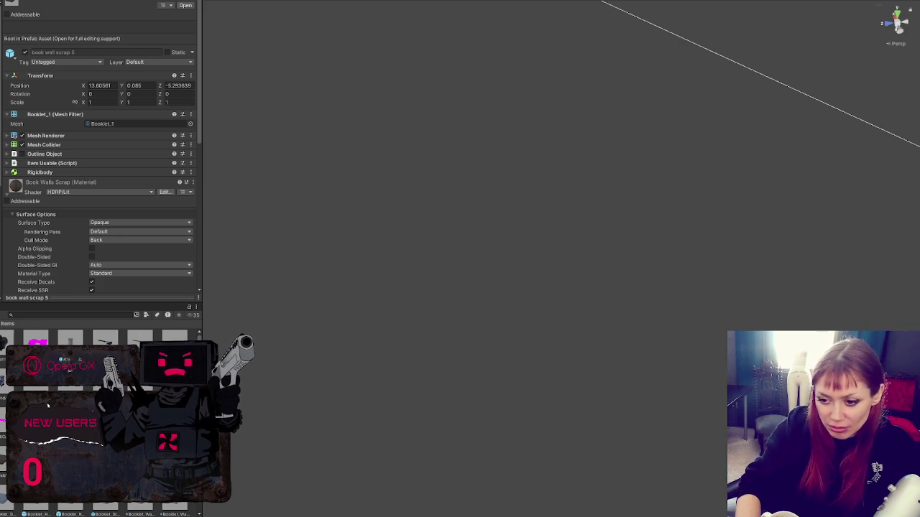
left_click(48, 406)
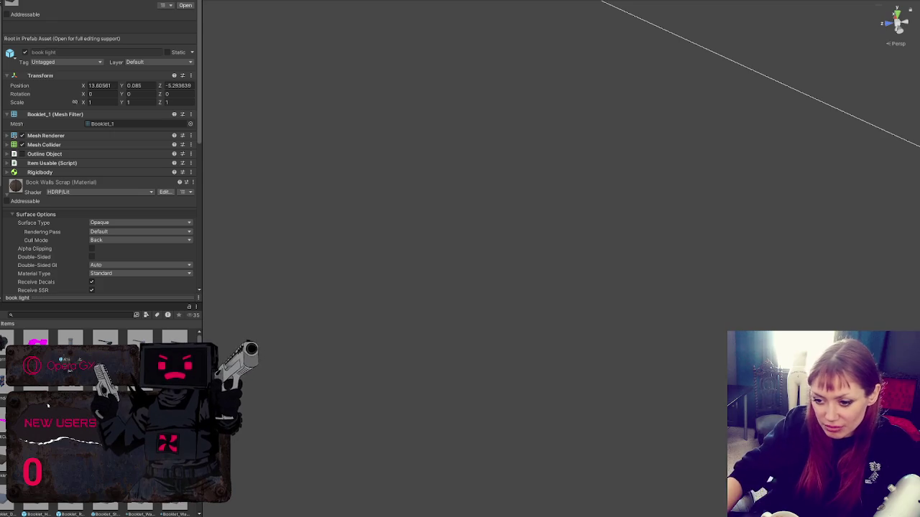
key("Right")
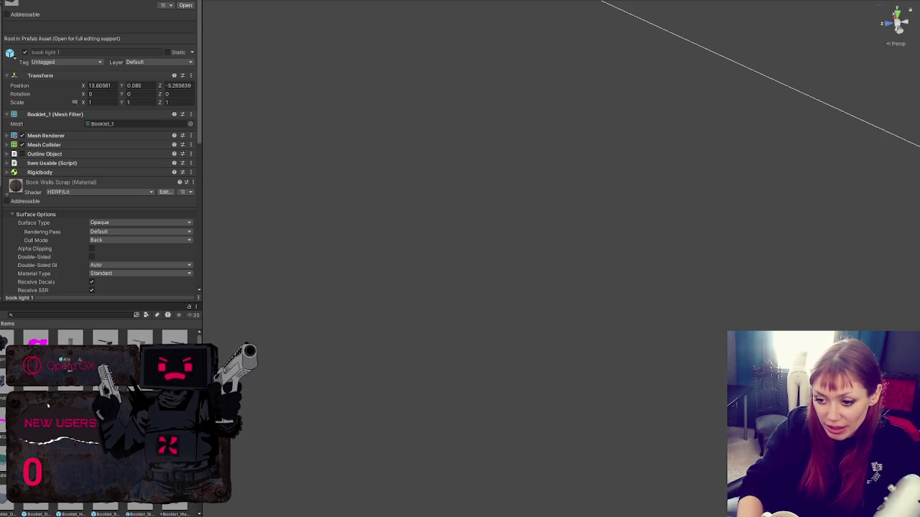
key("Right")
Step: Continue through book bed hay 1, book storage 1, book door and book doorframe
key("Right")
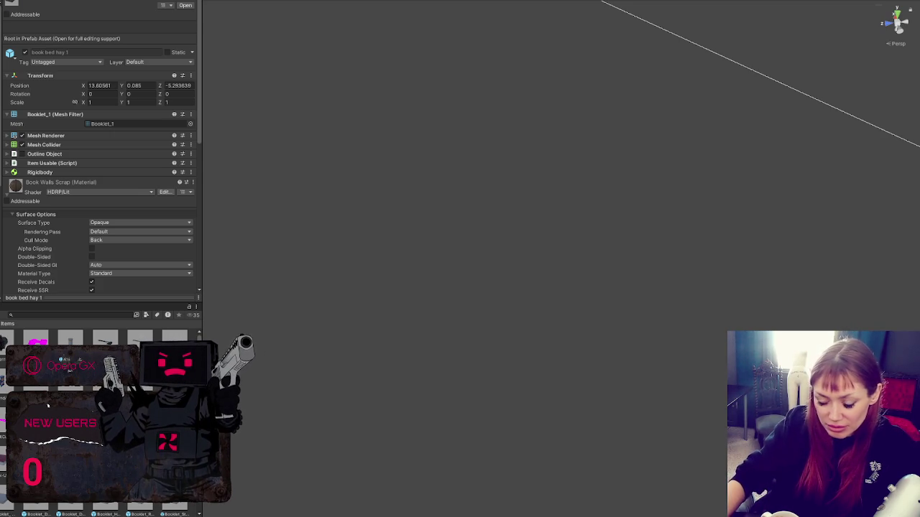
key("Right")
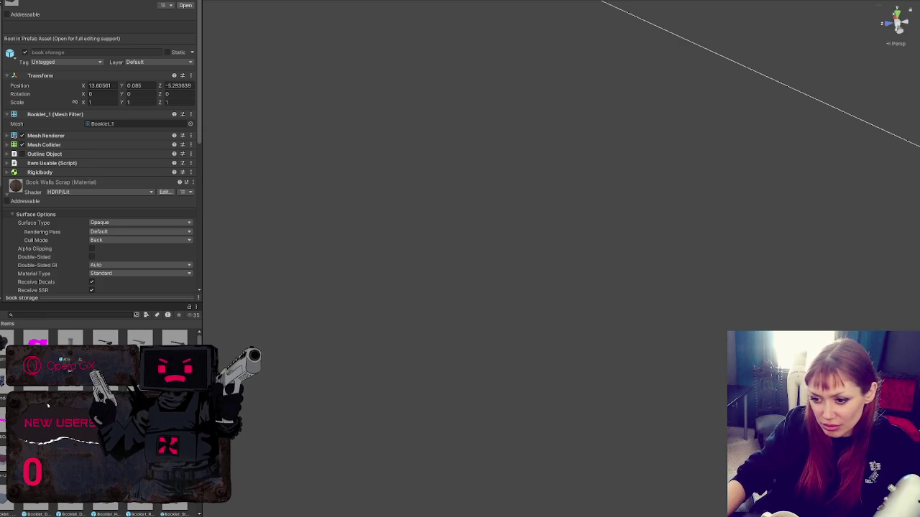
key("Right")
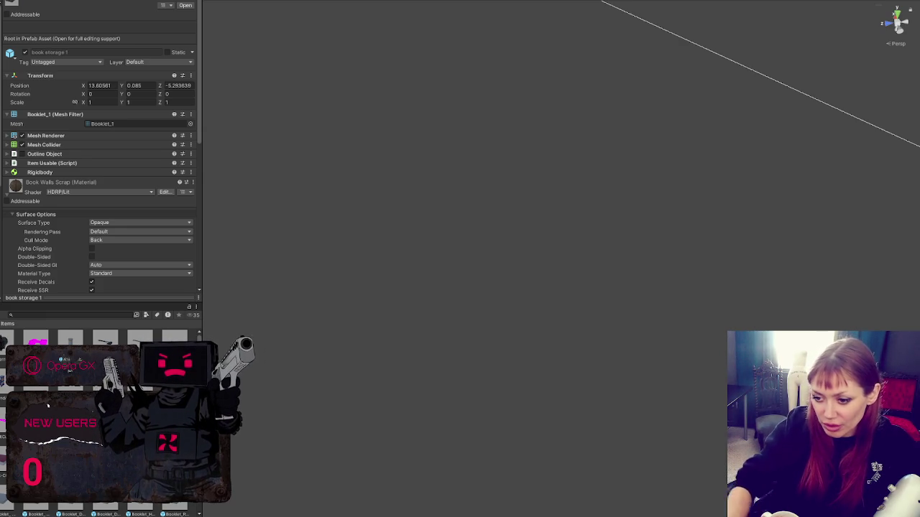
key("Right")
key("Right")
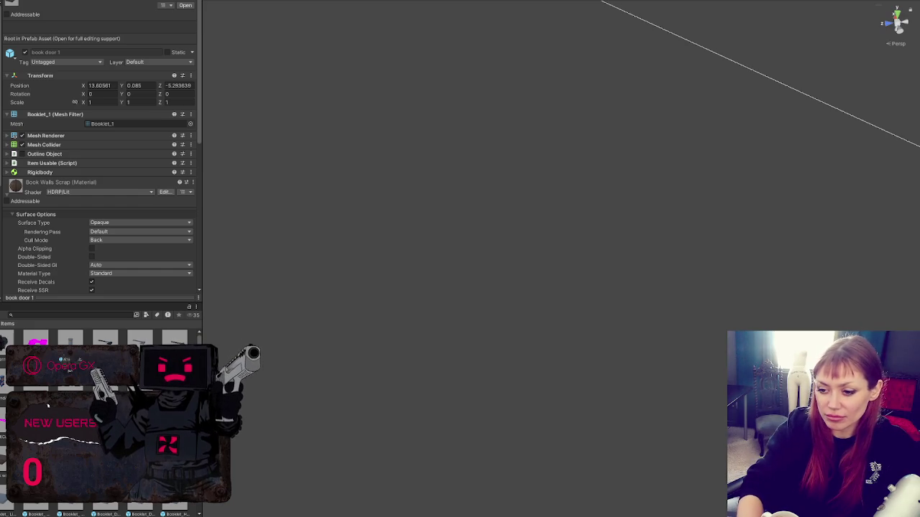
key("Right")
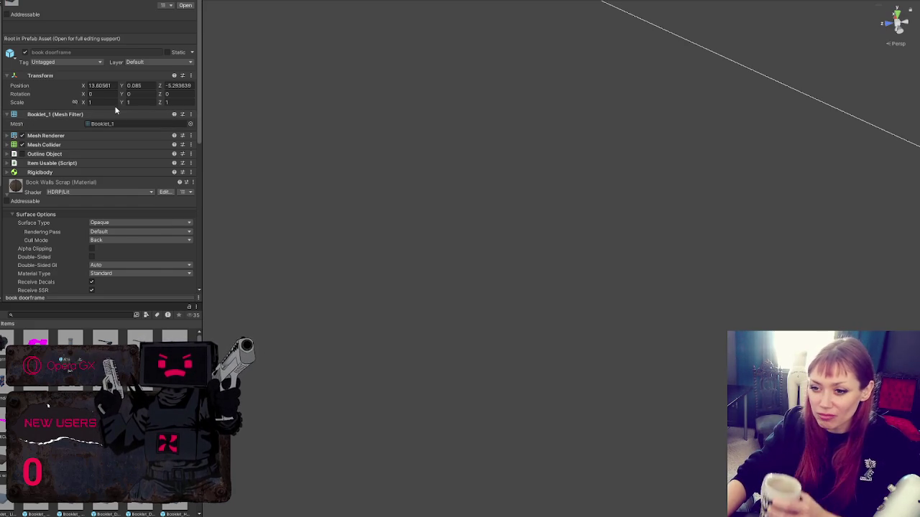
scroll(82, 170, "down", 15)
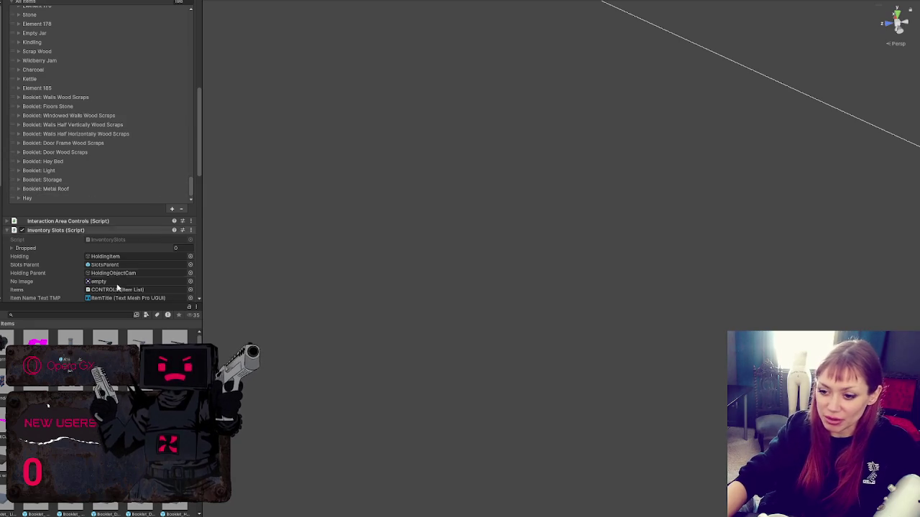
Step: Review the Booklet: Metal Roof entry in the Item List
scroll(89, 189, "down", 10)
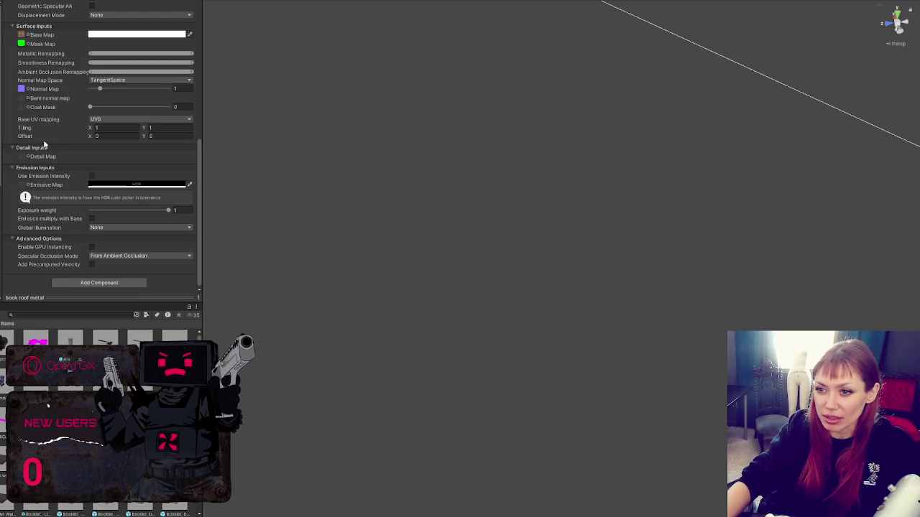
scroll(58, 143, "up", 3)
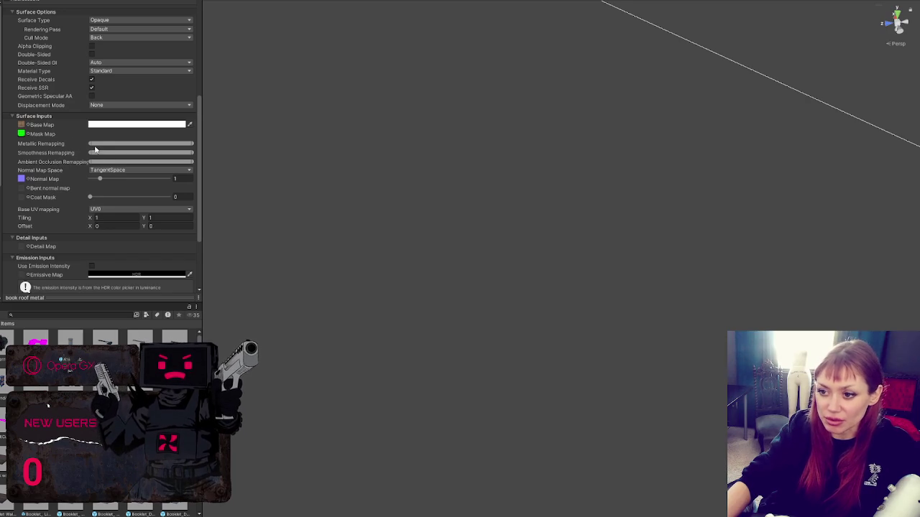
scroll(98, 161, "up", 15)
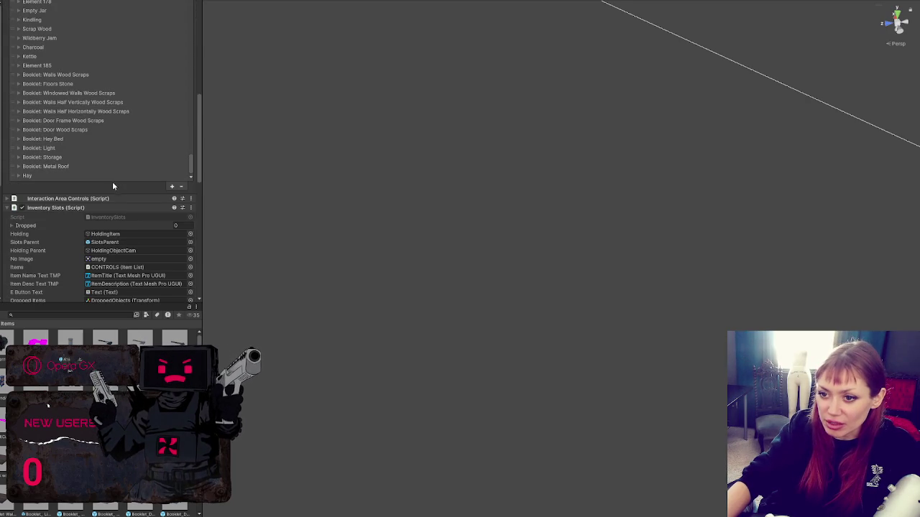
left_click(65, 167)
scroll(92, 163, "down", 2)
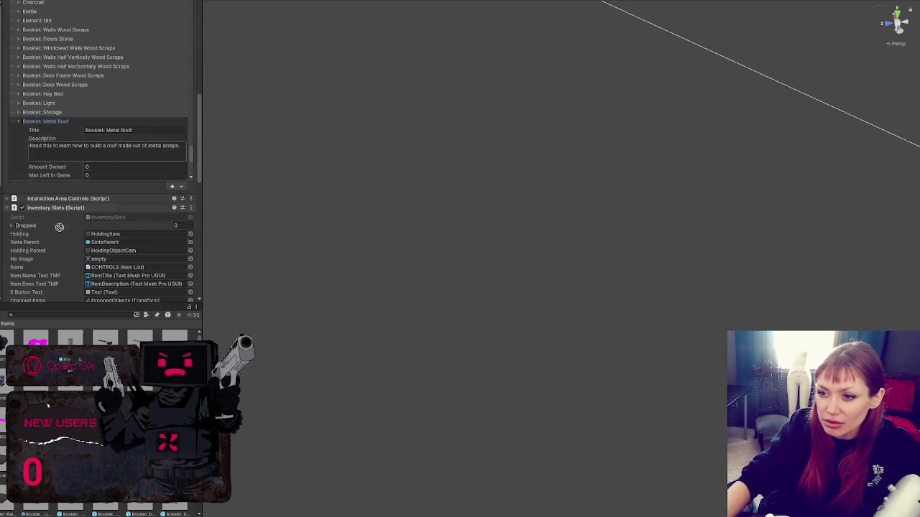
scroll(101, 90, "down", 7)
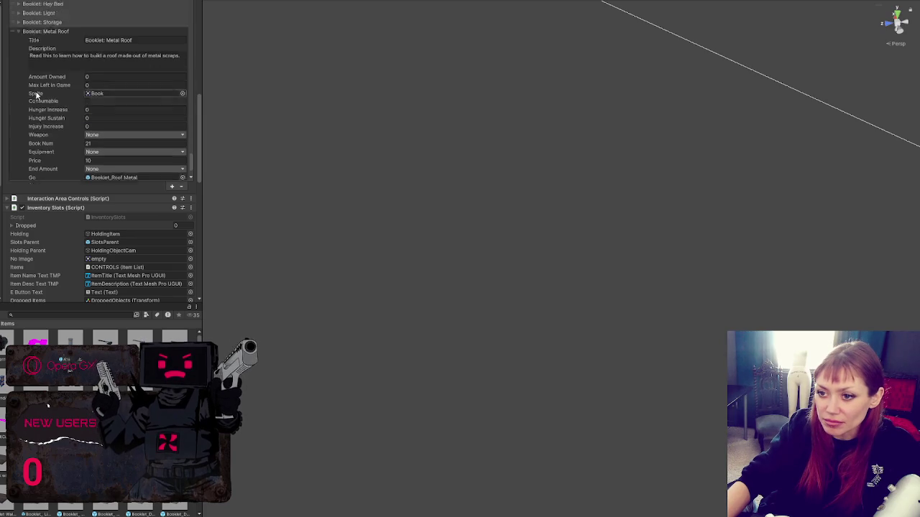
scroll(115, 128, "up", 4)
left_click(46, 71)
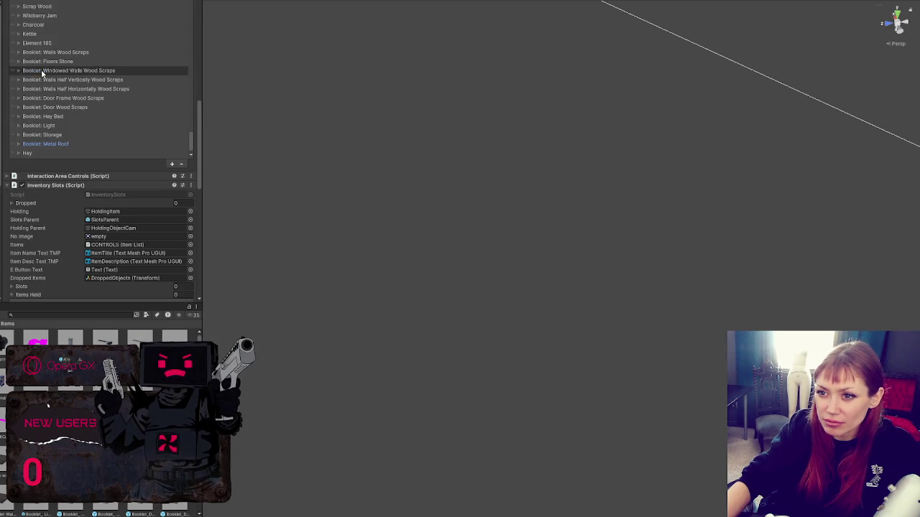
Step: Assign the book storage prefab to the Booklet: Storage entry's Go field
left_click(51, 134)
scroll(56, 130, "down", 4)
scroll(56, 131, "down", 2)
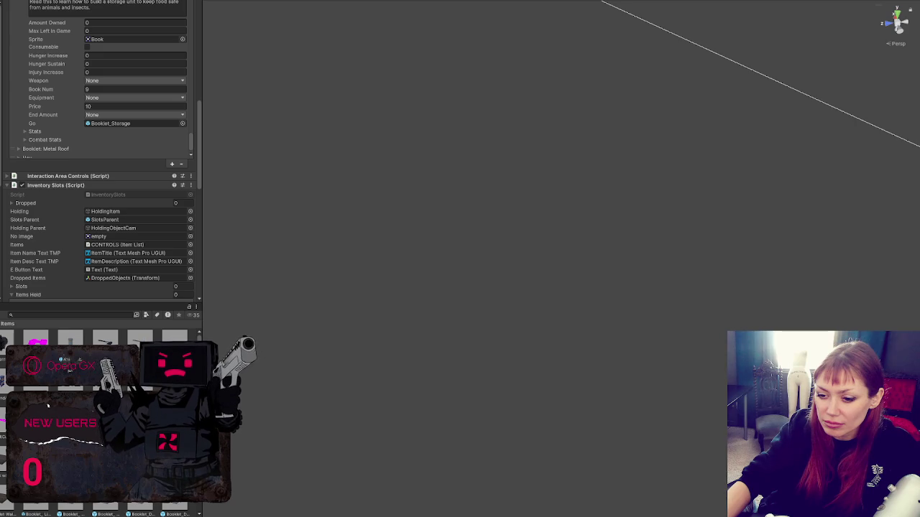
scroll(107, 143, "down", 1)
left_click_drag(105, 341, 103, 76)
scroll(70, 250, "up", 5)
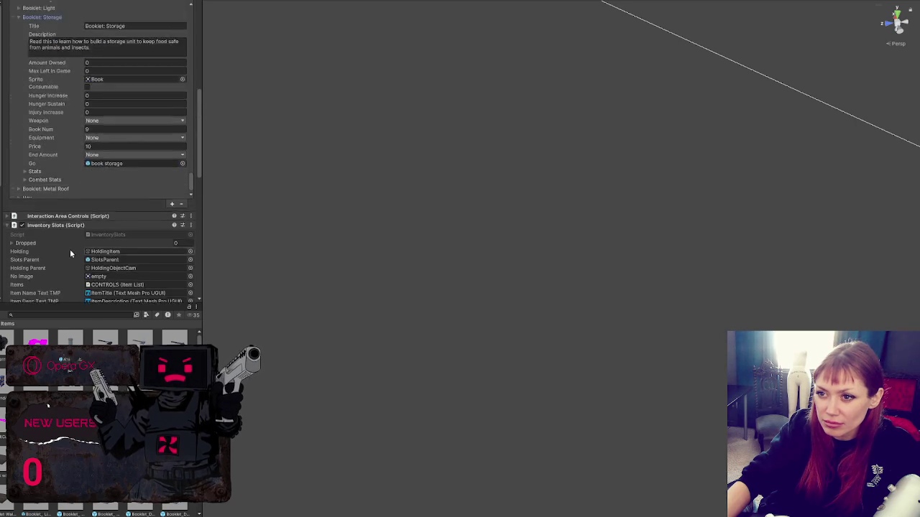
left_click(45, 82)
Step: Assign the book light prefab to the Booklet: Light entry's Go field
left_click(50, 229)
left_click(49, 233)
scroll(91, 191, "down", 5)
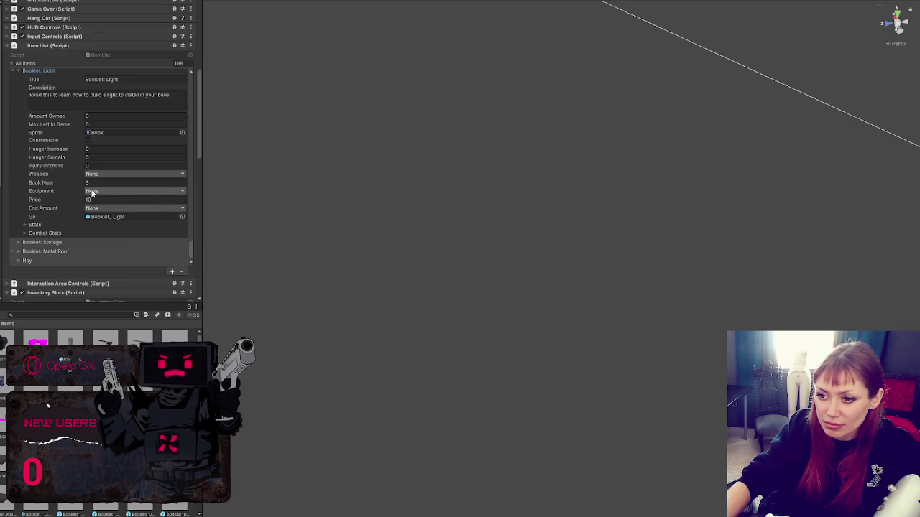
left_click(119, 217)
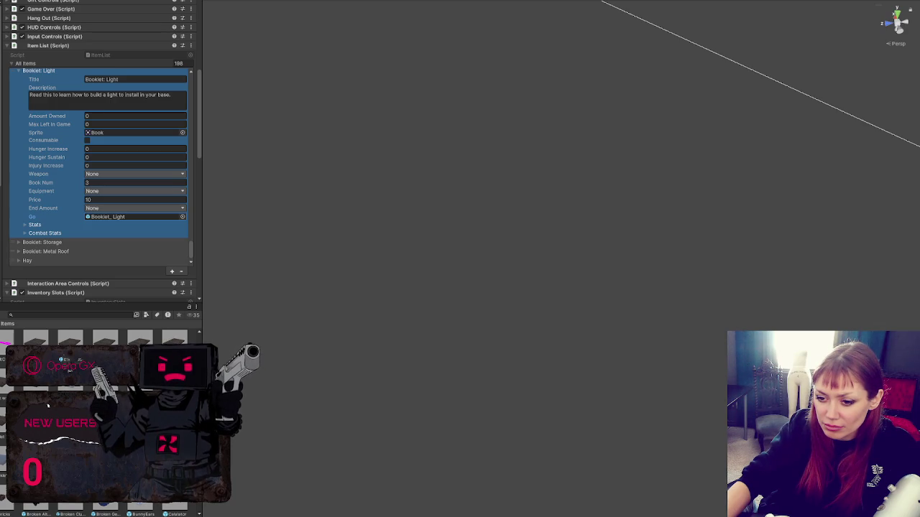
mouse_move(105, 345)
left_mouse_down()
mouse_move(158, 141)
mouse_move(91, 215)
mouse_move(112, 217)
left_mouse_up()
scroll(101, 165, "up", 1)
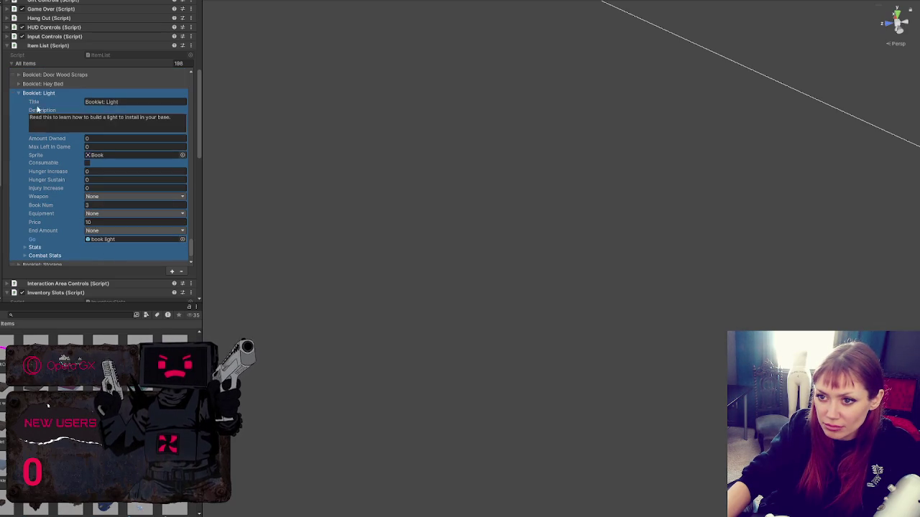
left_click(38, 92)
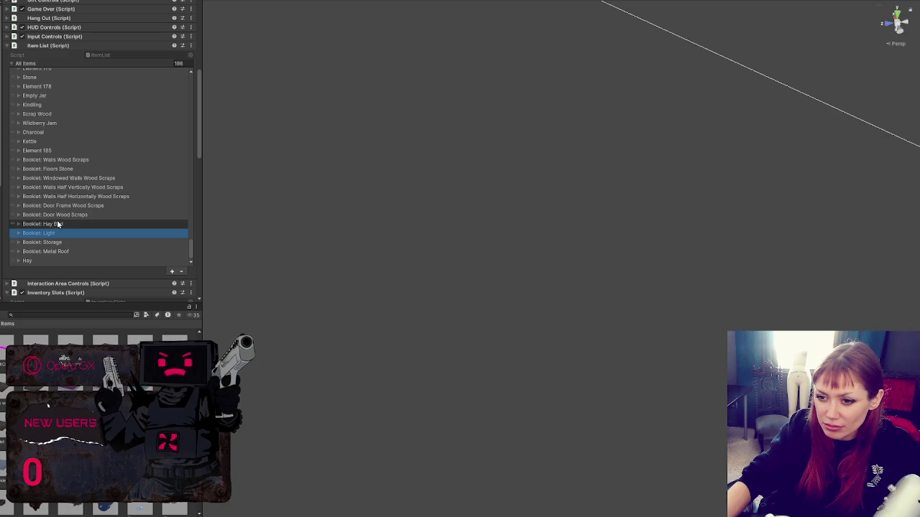
Step: Check the Hay Bed, Door Wood Scraps (book door) and Door Frame Wood Scraps entries
left_click(115, 224)
scroll(140, 215, "down", 5)
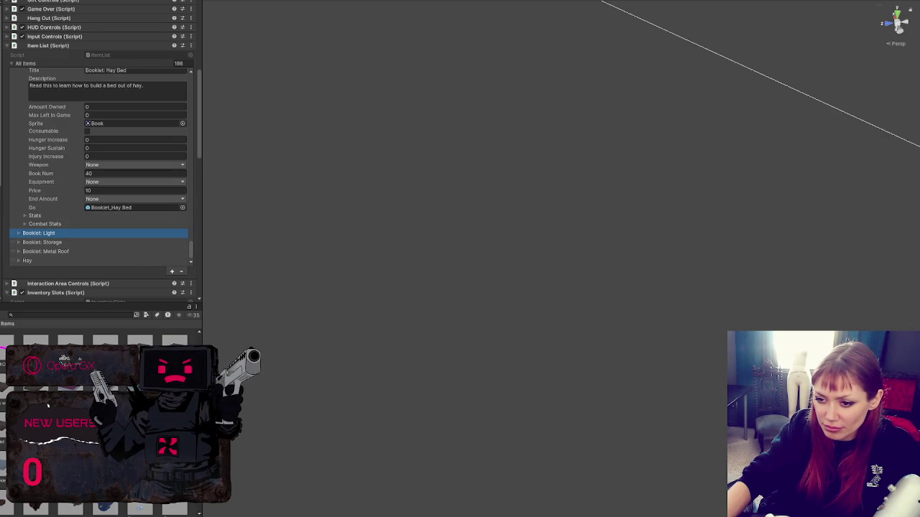
scroll(65, 194, "up", 3)
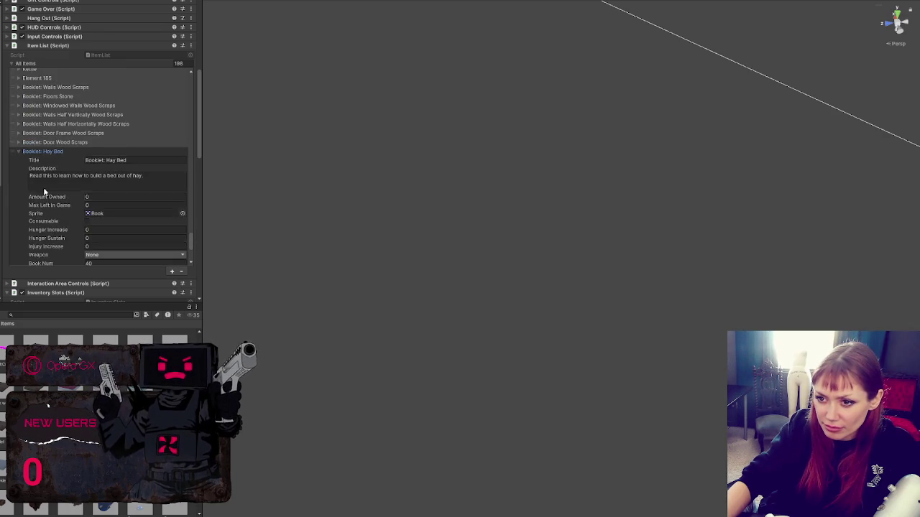
left_click(44, 151)
left_click(62, 215)
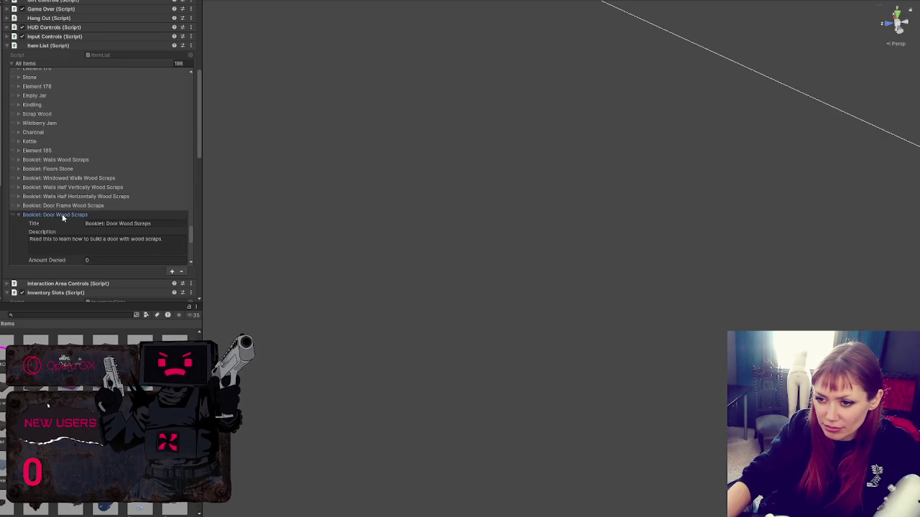
scroll(69, 210, "down", 5)
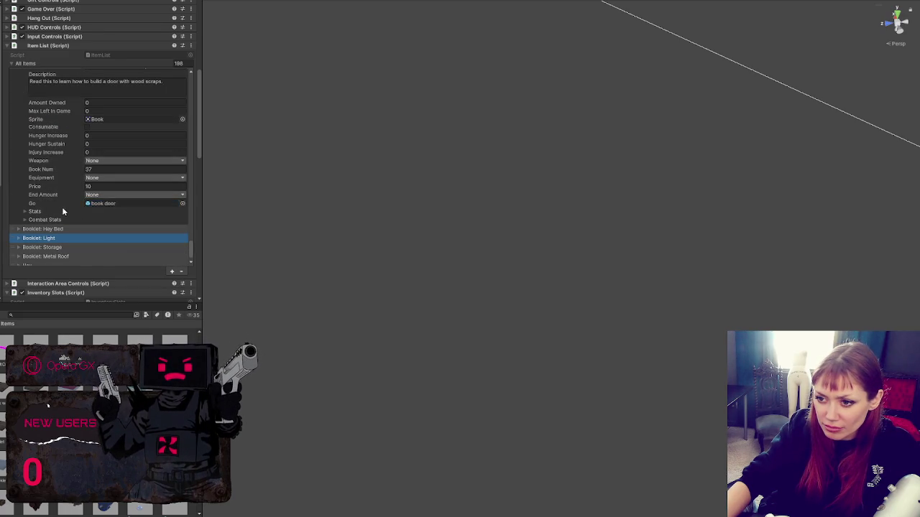
scroll(62, 208, "up", 5)
left_click(61, 148)
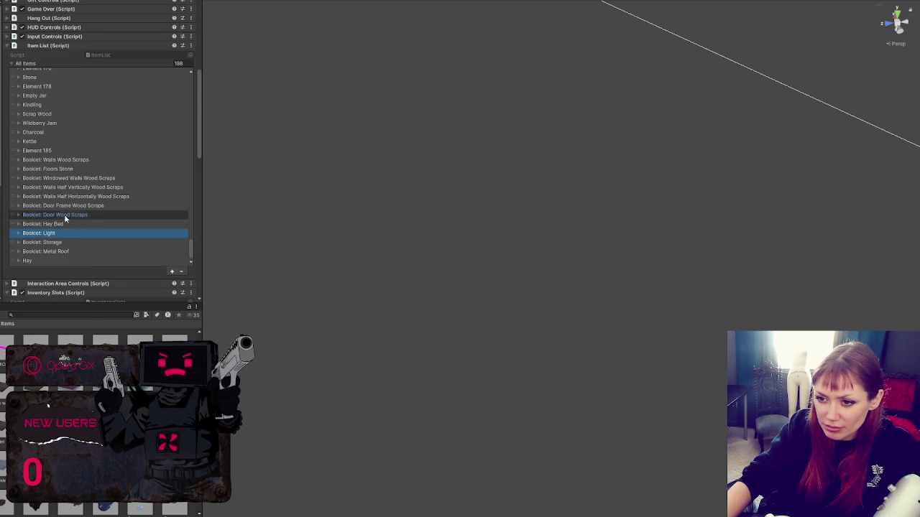
left_click(69, 206)
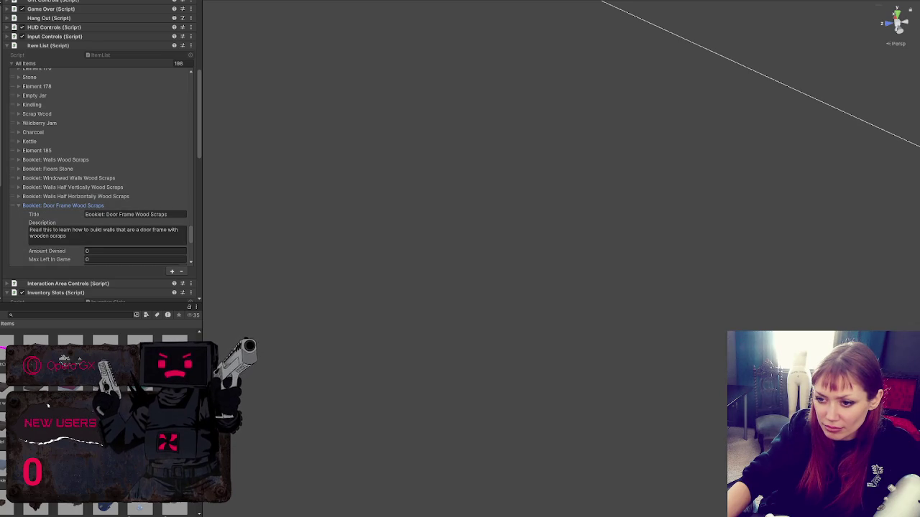
scroll(72, 216, "down", 6)
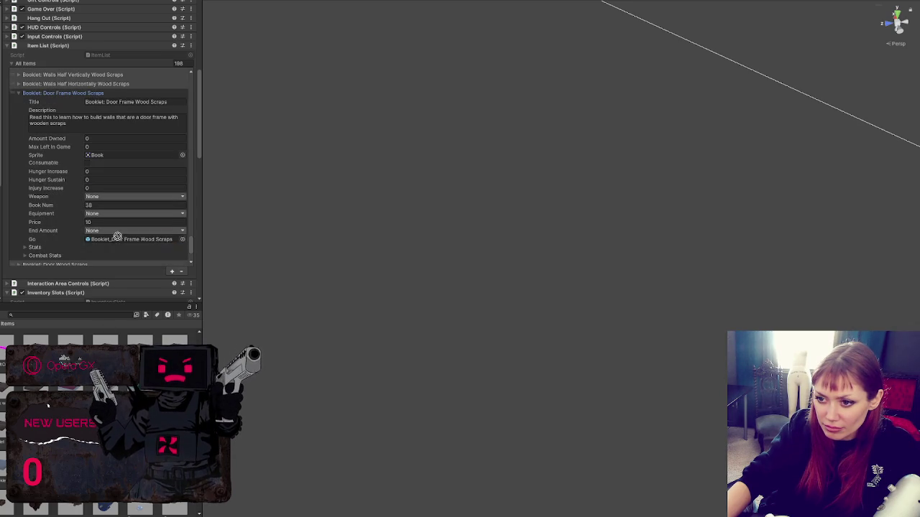
left_click(34, 93)
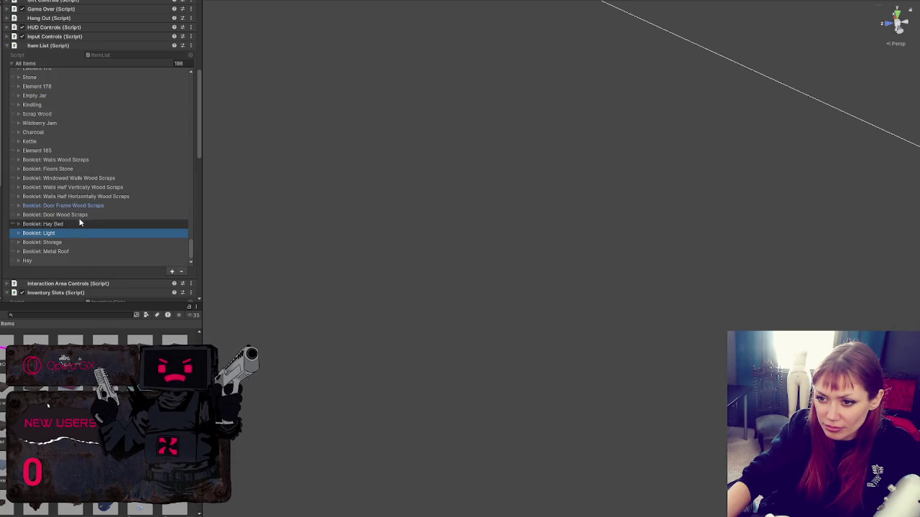
left_click(99, 196)
scroll(96, 192, "down", 4)
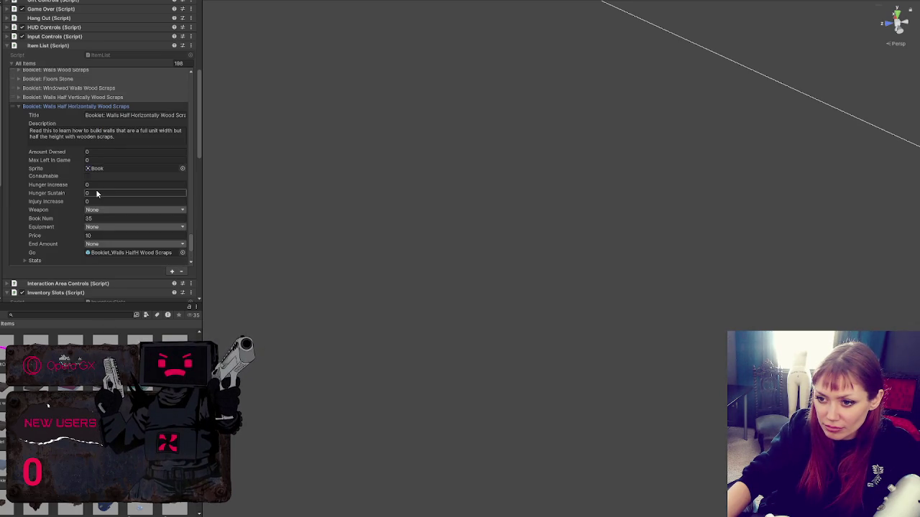
left_click(123, 252)
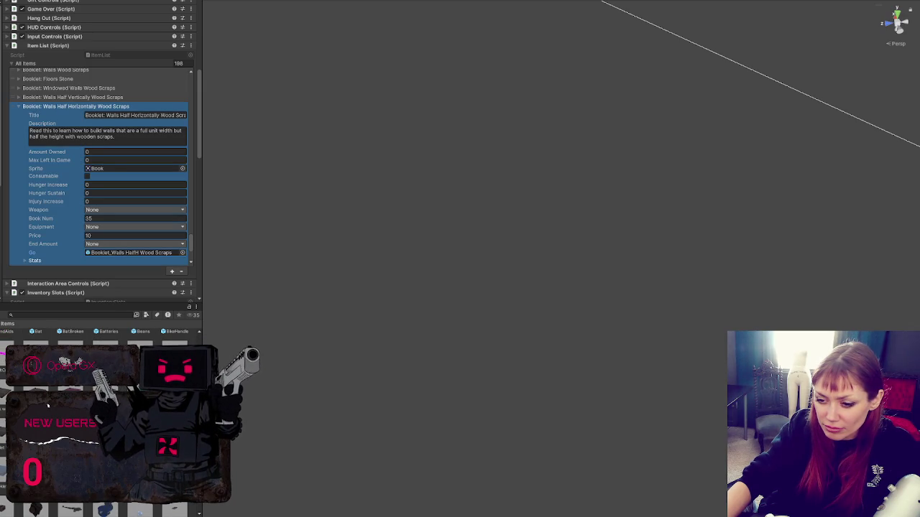
mouse_move(71, 381)
left_mouse_down()
mouse_move(97, 282)
mouse_move(127, 253)
left_mouse_up()
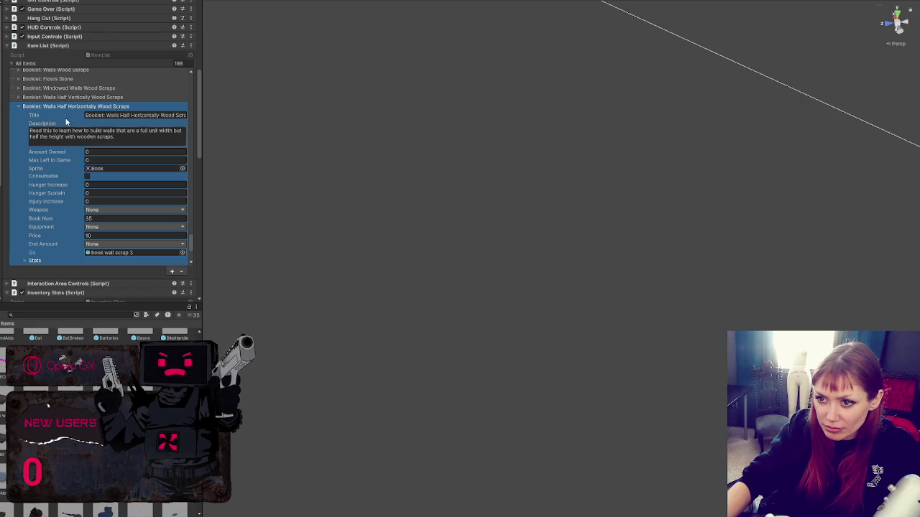
scroll(135, 232, "down", 1)
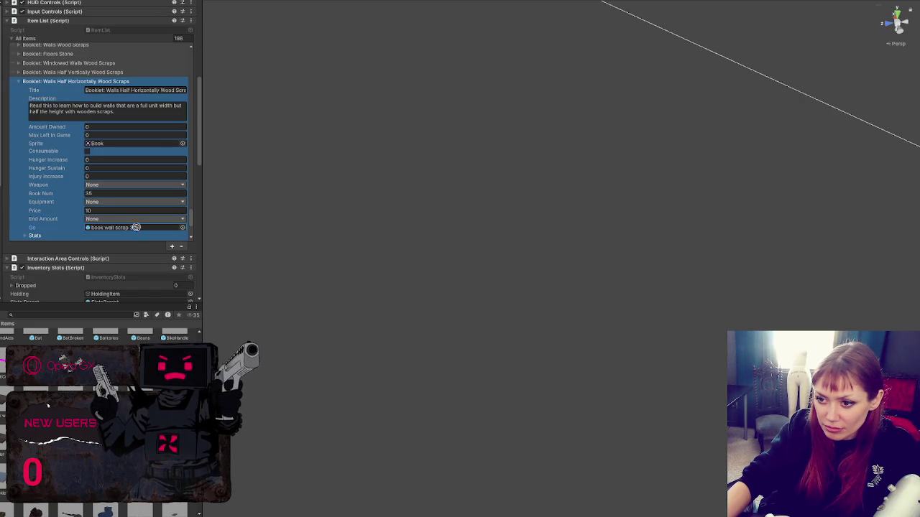
scroll(100, 144, "up", 3)
left_click(81, 163)
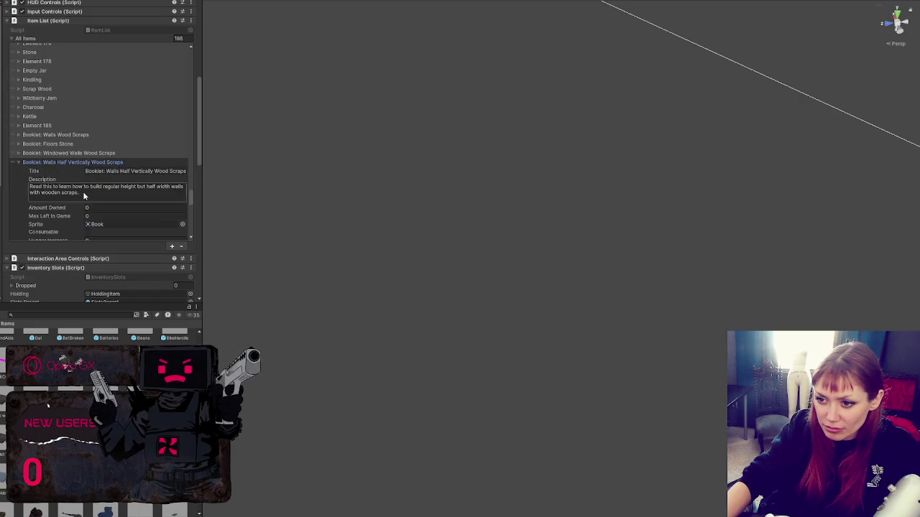
scroll(81, 179, "down", 4)
left_click(116, 208)
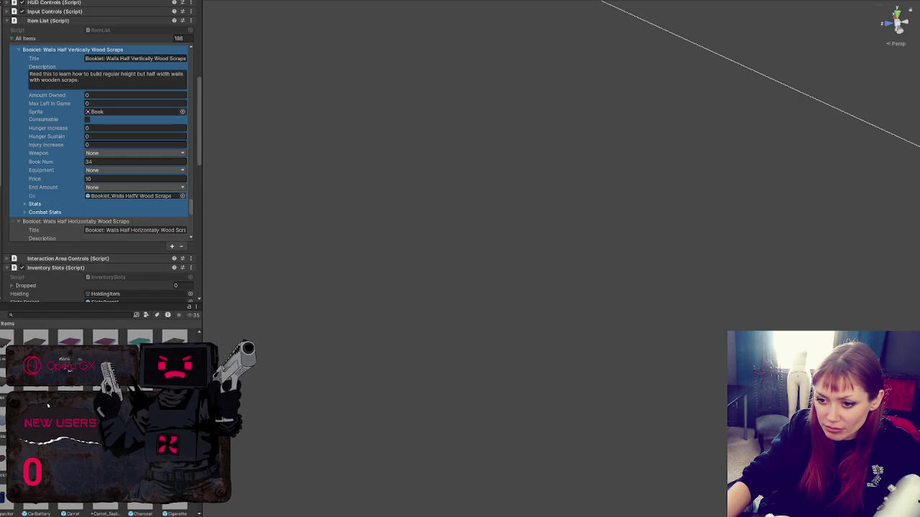
scroll(75, 194, "up", 4)
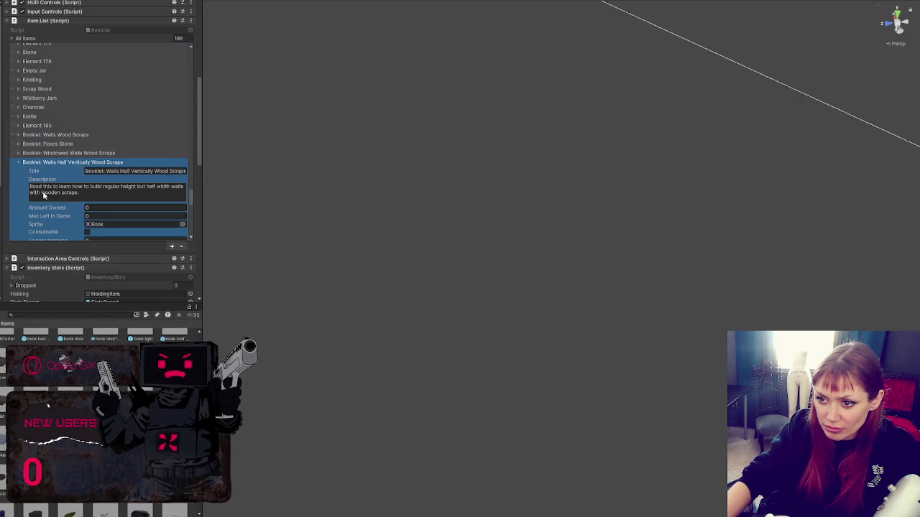
left_click(66, 153)
scroll(86, 180, "down", 3)
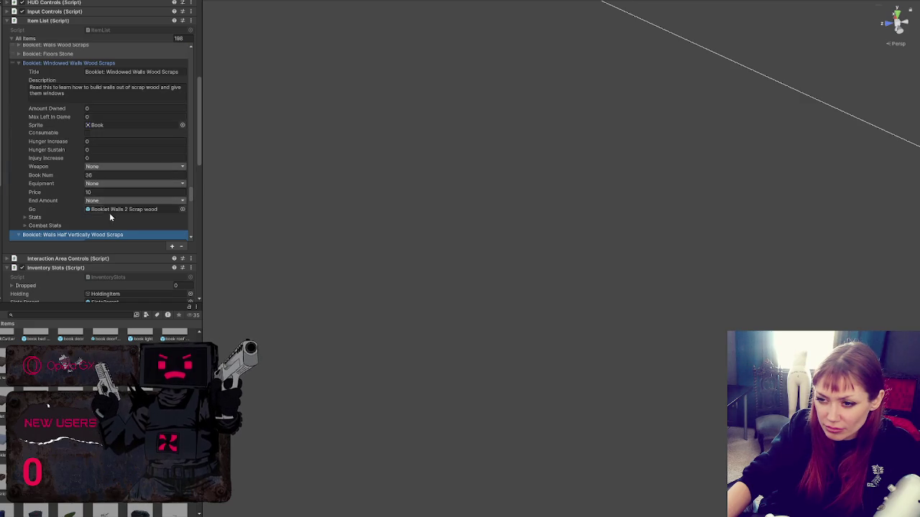
left_click(110, 216)
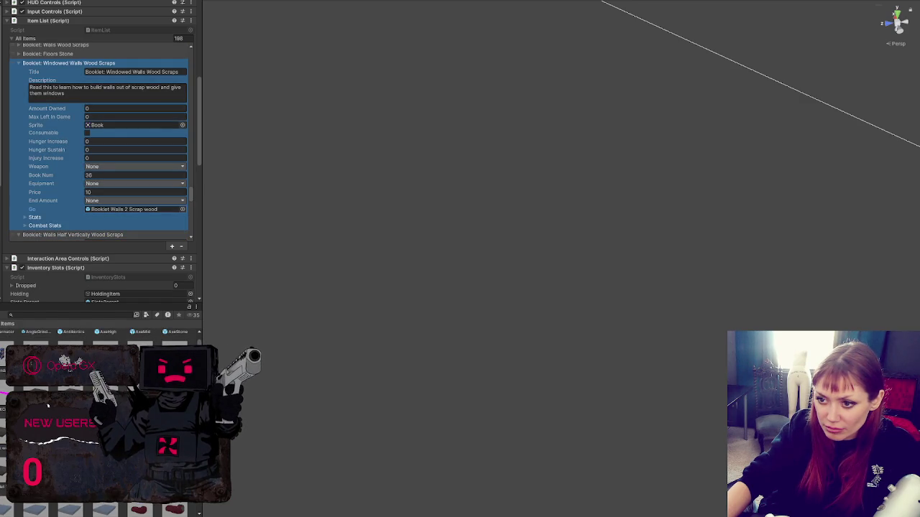
scroll(37, 181, "up", 2)
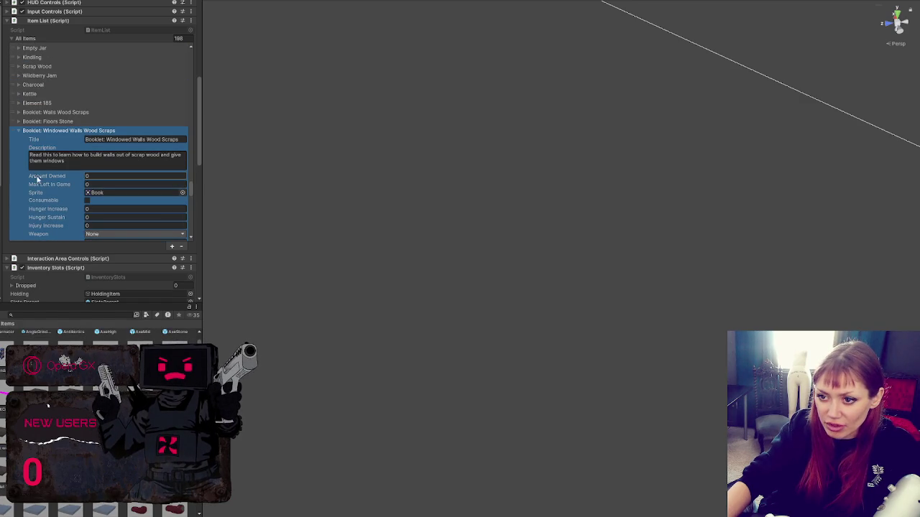
left_click(45, 131)
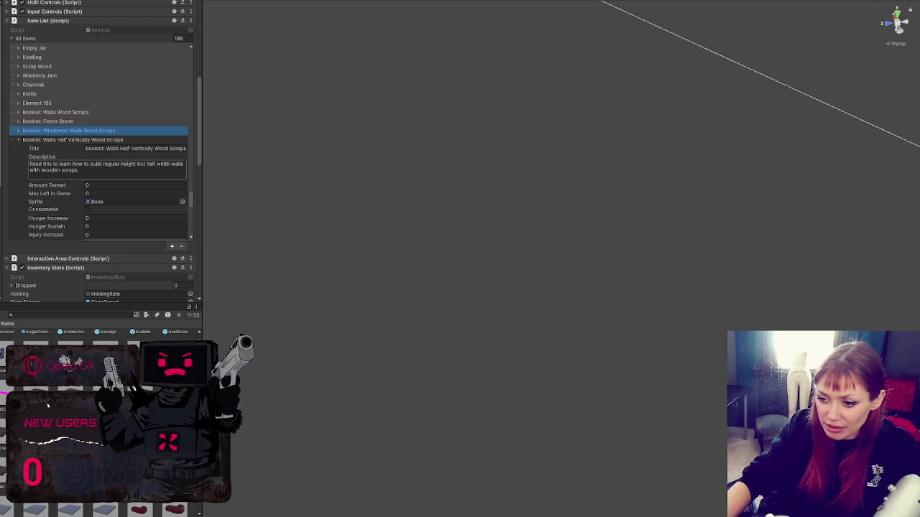
scroll(101, 144, "down", 10)
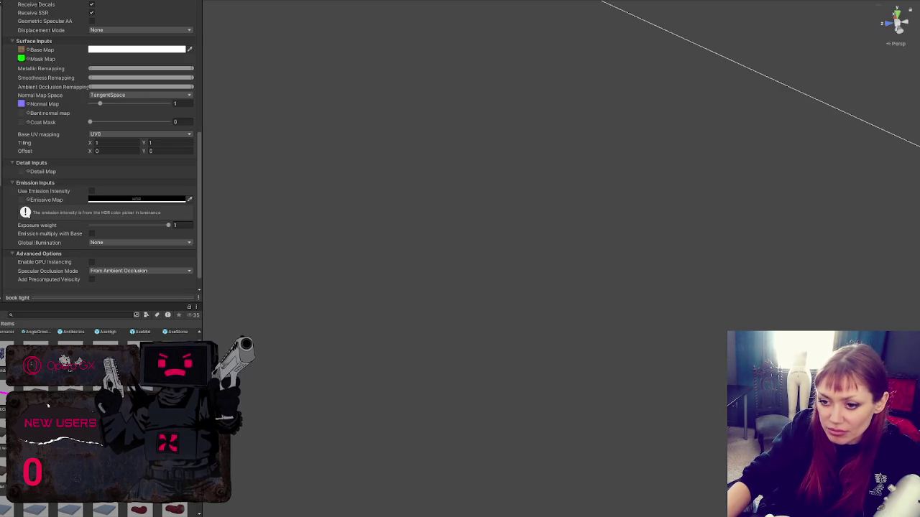
Step: Open the book door prefab, locate its base map, and select the Book Walls Scrap material
left_click(48, 406)
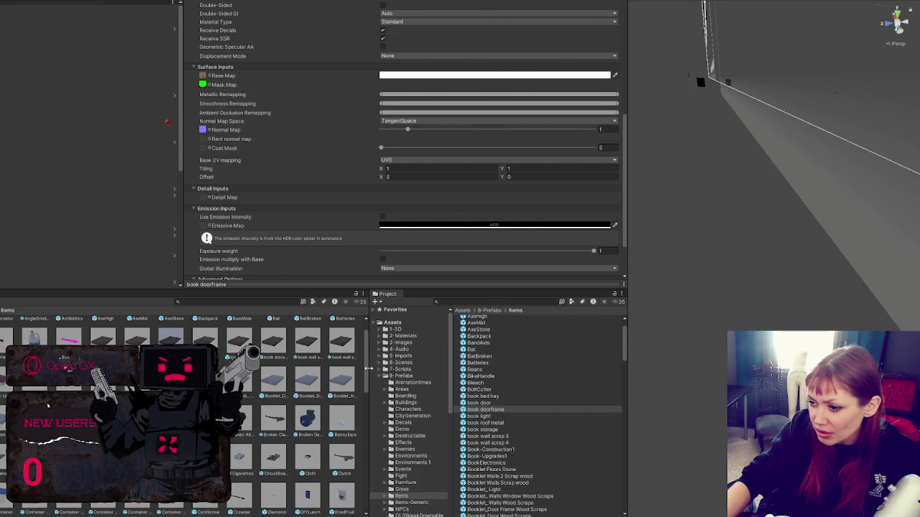
left_click_drag(368, 369, 246, 375)
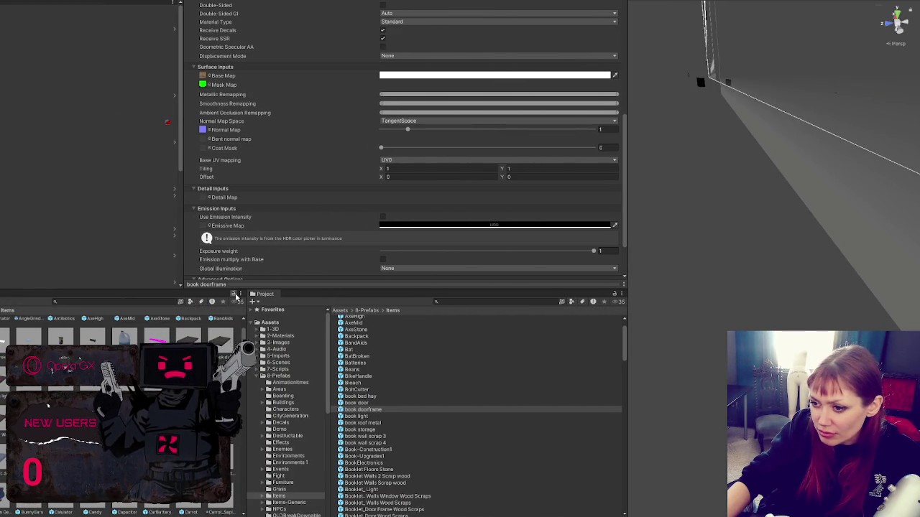
left_click(236, 343)
double_click(227, 343)
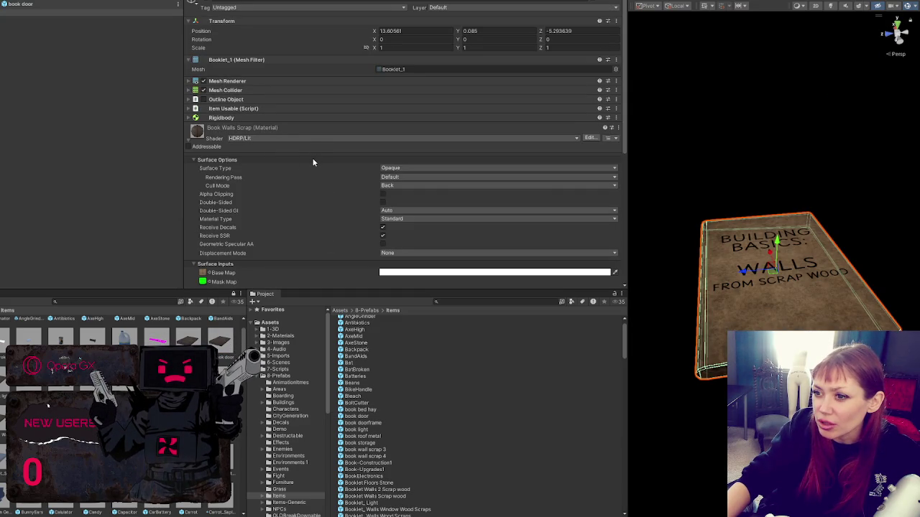
scroll(313, 159, "down", 5)
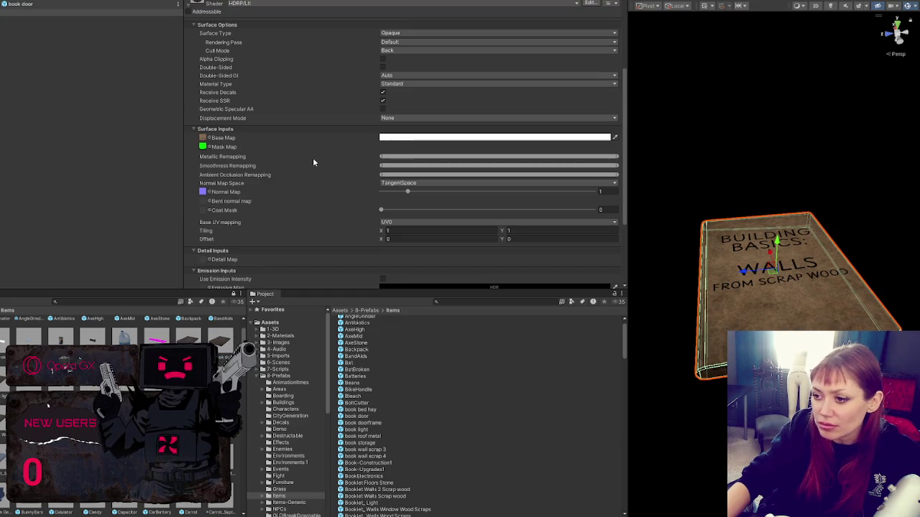
left_click(203, 140)
left_click(383, 331)
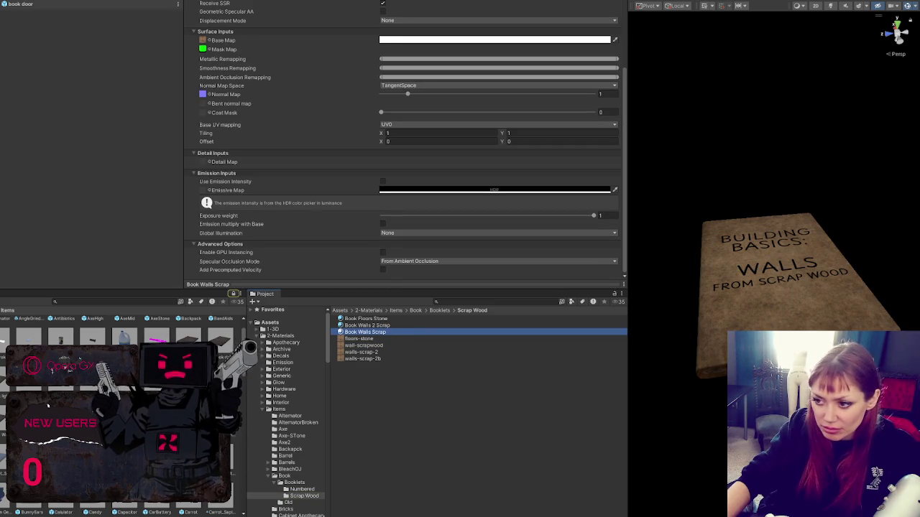
Step: Preview the floors-stone, wall-scrapwood, walls-scrap-2 and walls-scrap-2b textures in an enlarged preview
left_click(382, 347)
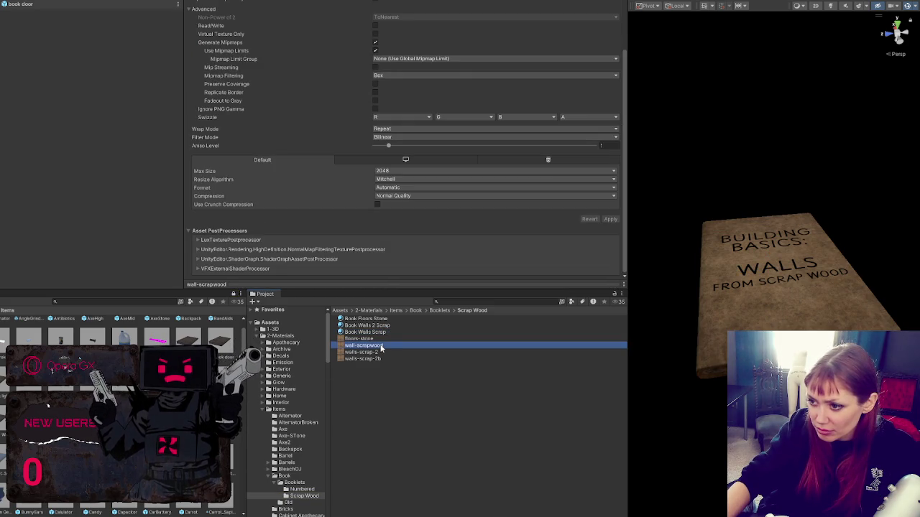
left_click(381, 285)
left_click_drag(392, 218, 390, 44)
left_click(375, 340)
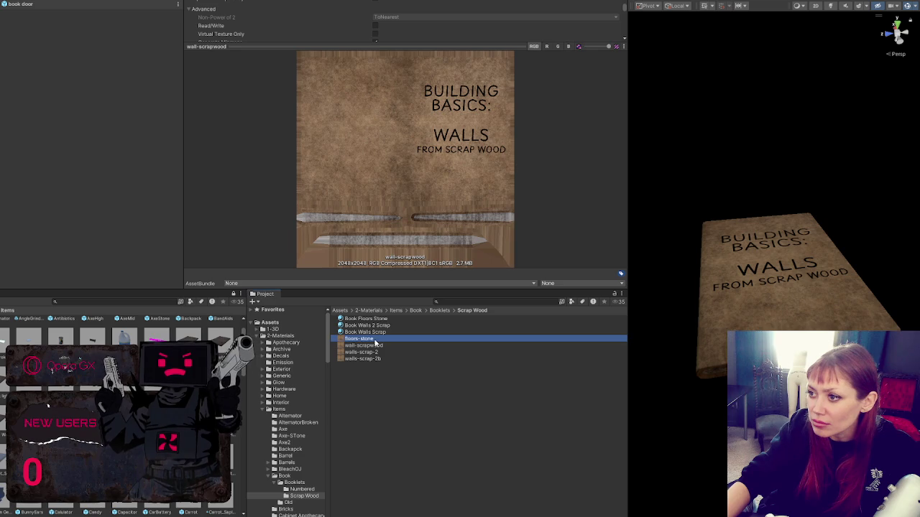
left_click(379, 345)
left_click(379, 353)
left_click(380, 357)
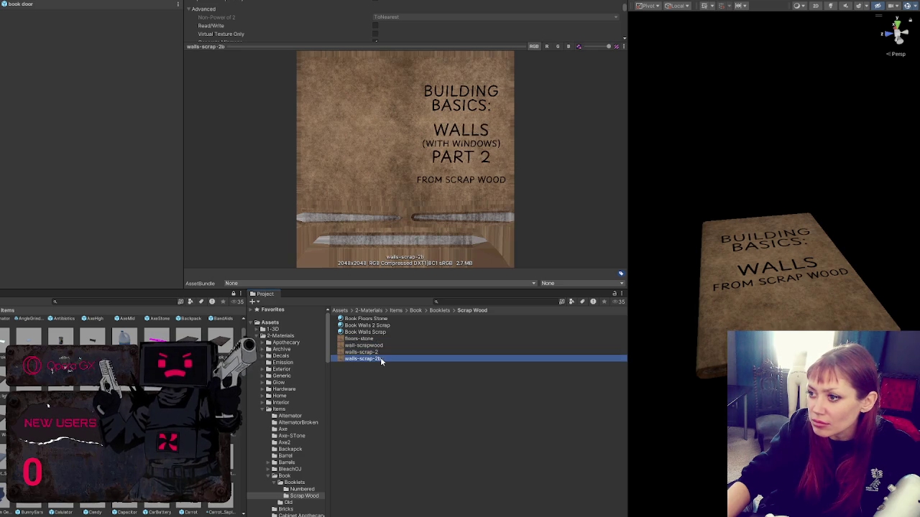
left_click(385, 339)
left_click(385, 346)
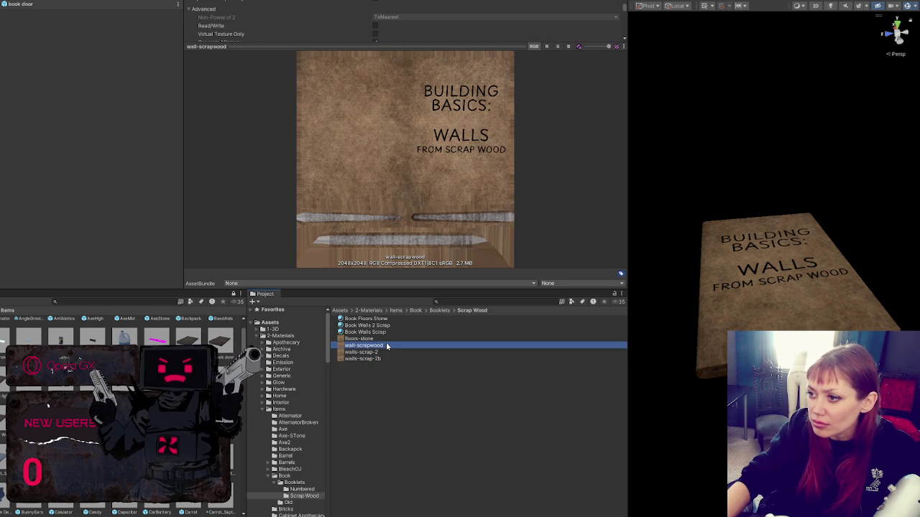
left_click(385, 351)
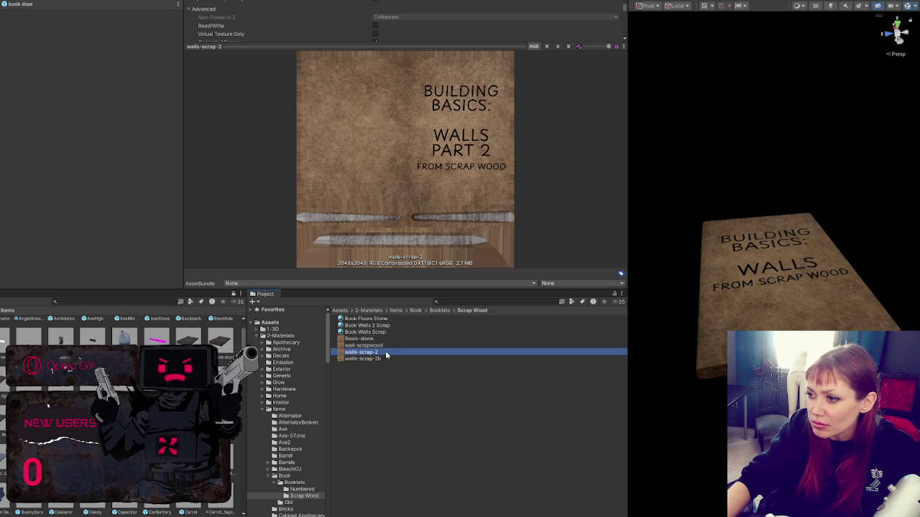
left_click(386, 359)
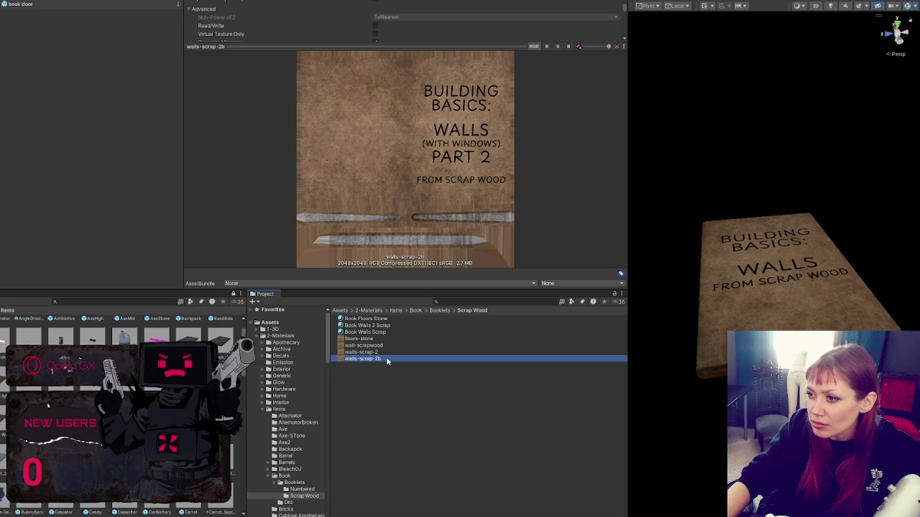
left_click(388, 352)
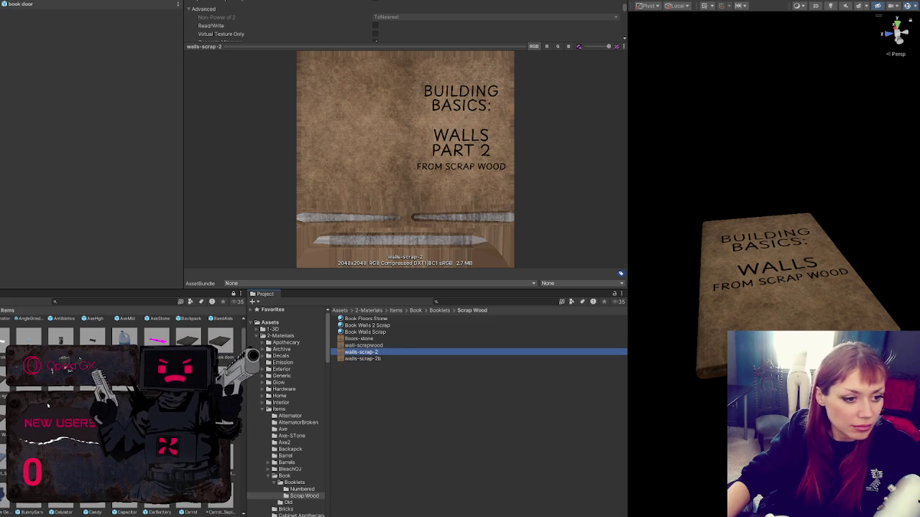
Step: Import the newly saved textures and delete the duplicate walls-scrap-2 1 texture
left_click(417, 411)
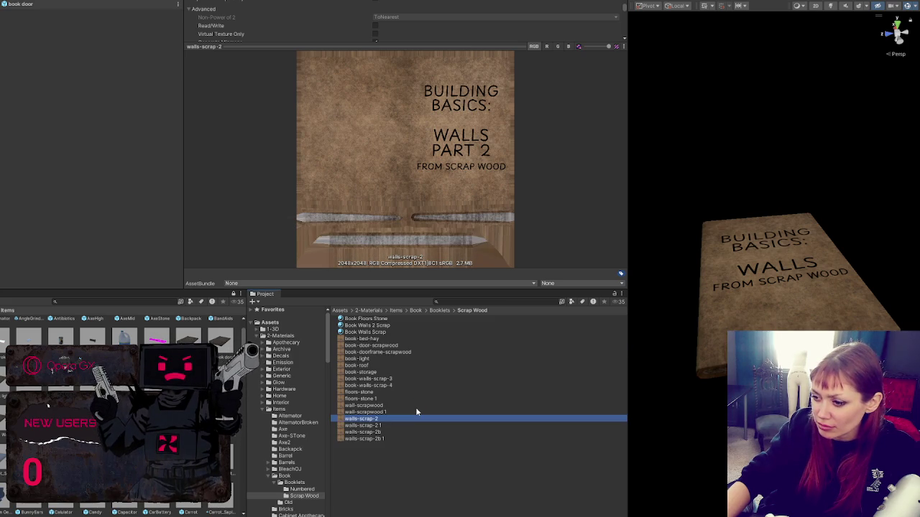
left_click(401, 412)
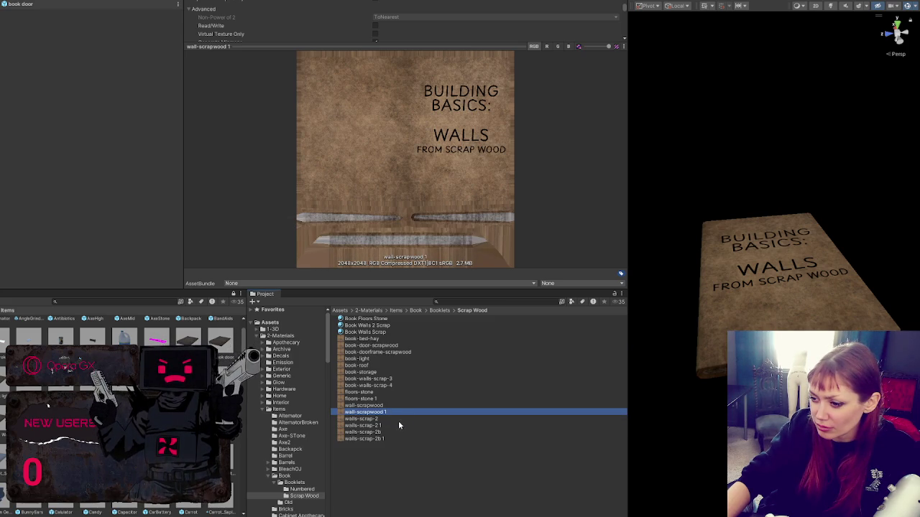
left_click(397, 426, "ctrl")
left_click(394, 439)
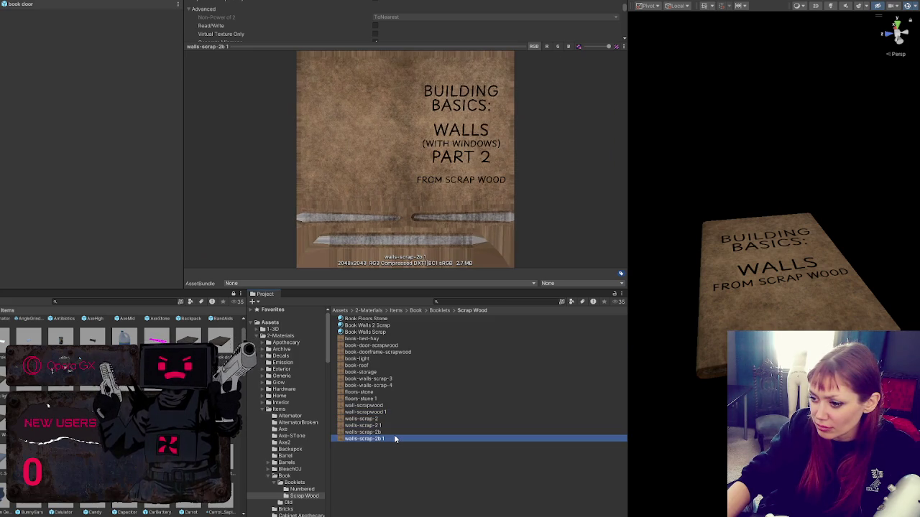
left_click(398, 432)
left_click(396, 438)
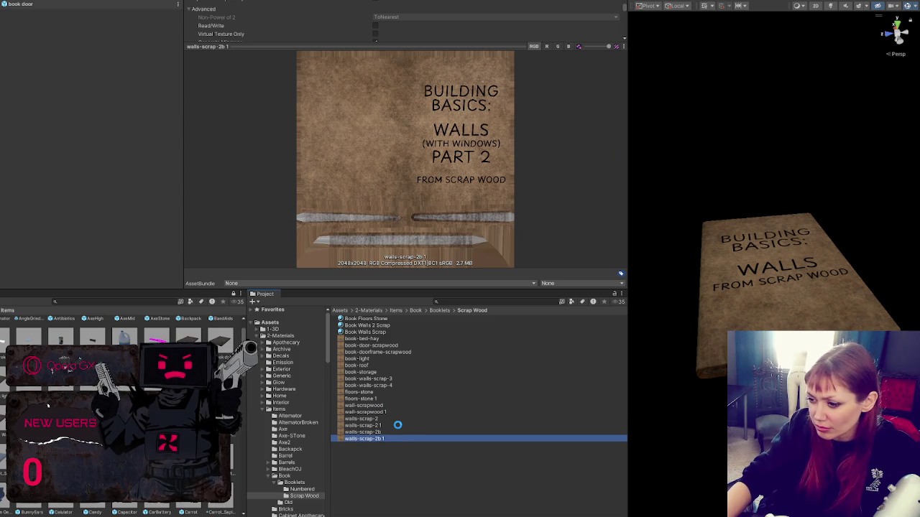
left_click(398, 424)
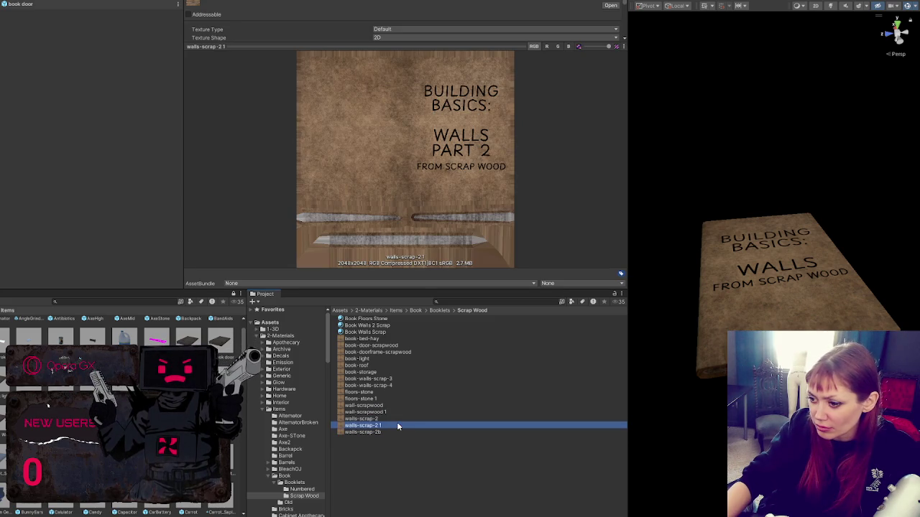
key("Delete")
Step: Delete the duplicate wall-scrapwood 1 and floors-stone 1 textures
left_click(393, 407)
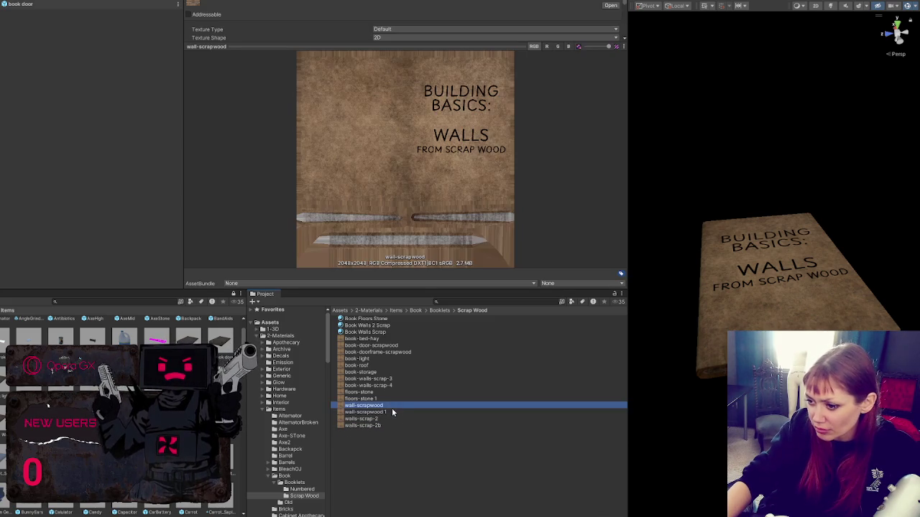
left_click(391, 412)
key("Delete")
left_click(390, 393)
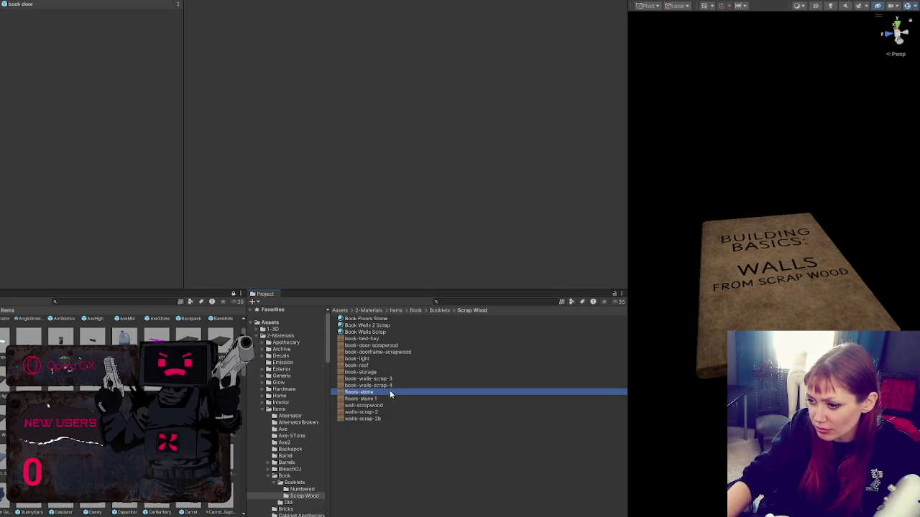
left_click(392, 398)
key("Delete")
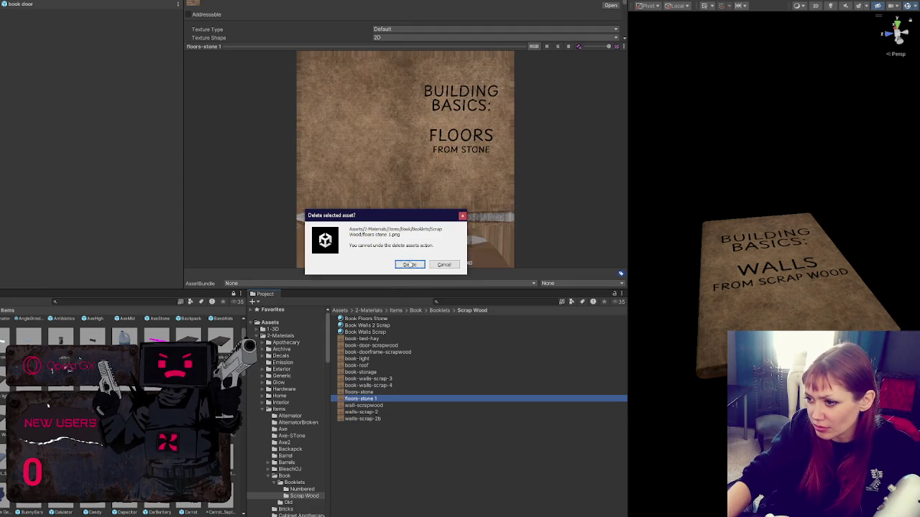
key("Return")
Step: Duplicate the Book Walls Scrap material with Ctrl+D to make extra copies
left_click(391, 332)
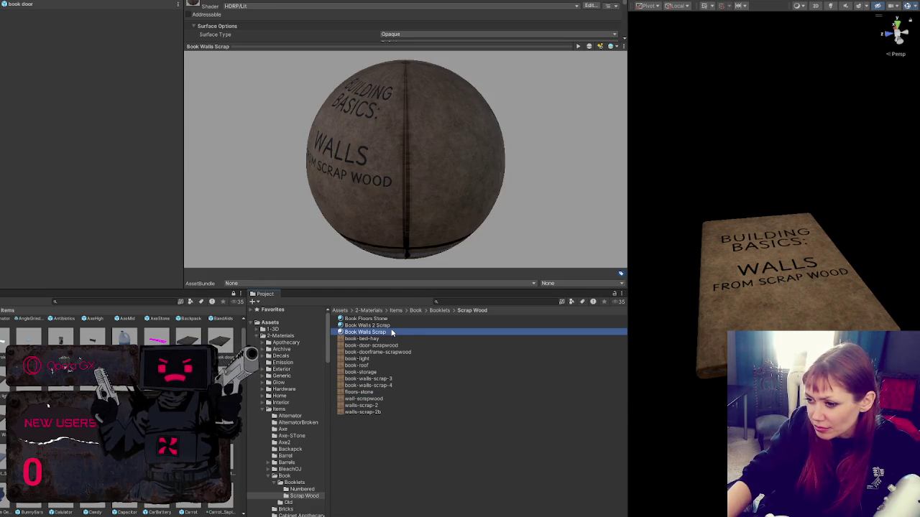
key("ctrl+d")
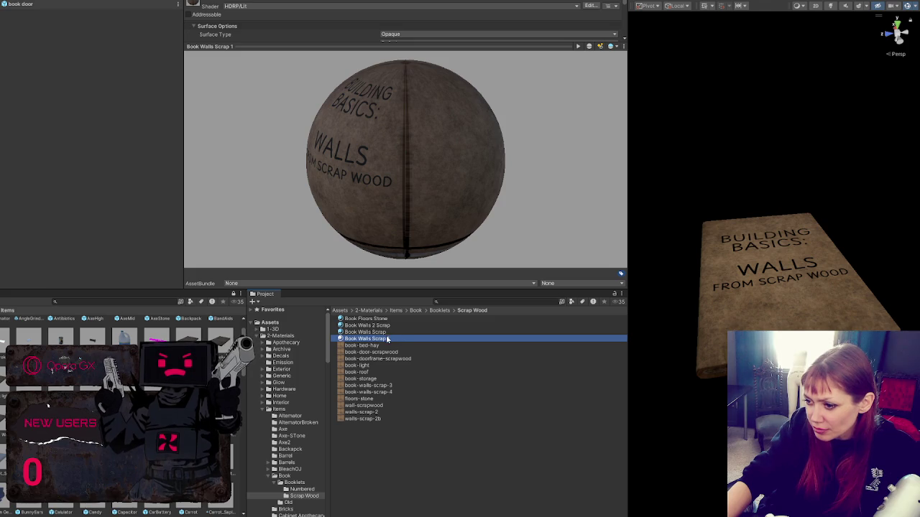
key("ctrl+d")
key("ctrl+d")
key("ctrl+d")
key("ctrl+d")
left_click(397, 333)
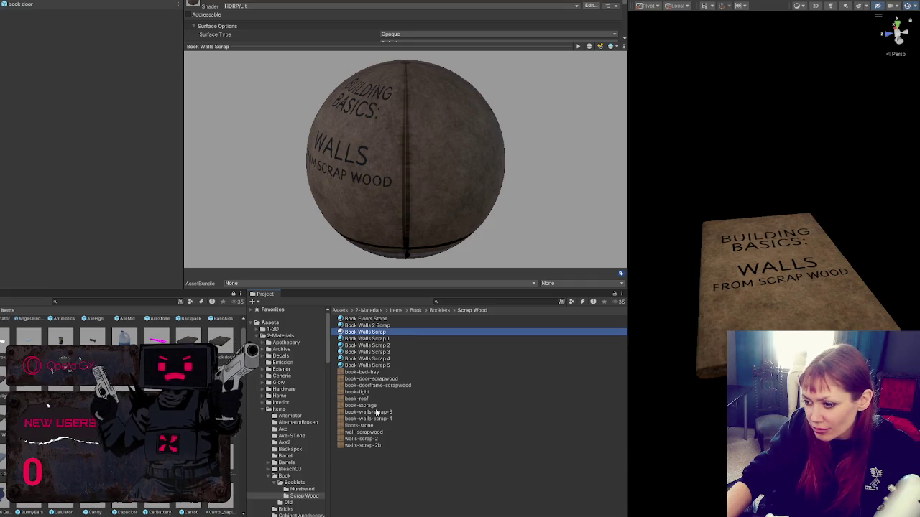
Step: Compare the Book Walls Scrap materials' base maps with the walls-scrap-2 and walls-scrap-2b textures
left_click_drag(394, 46, 363, 368)
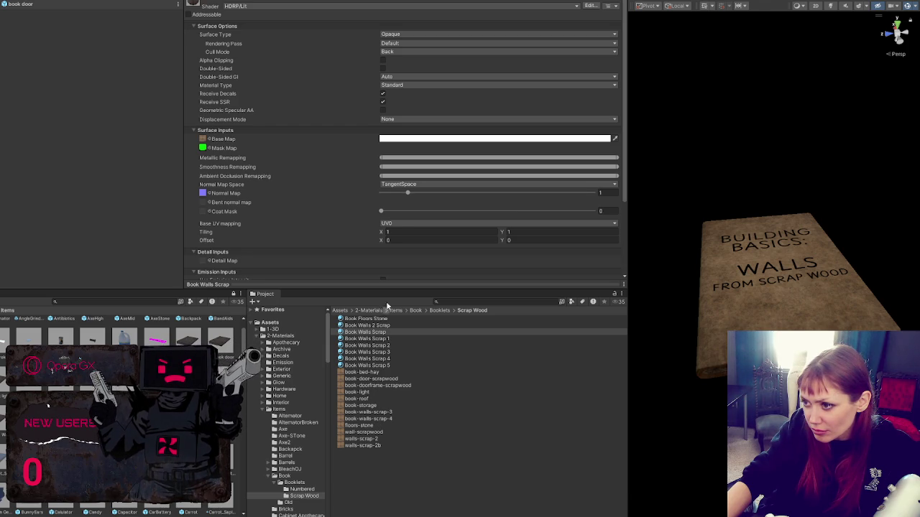
left_click(202, 138)
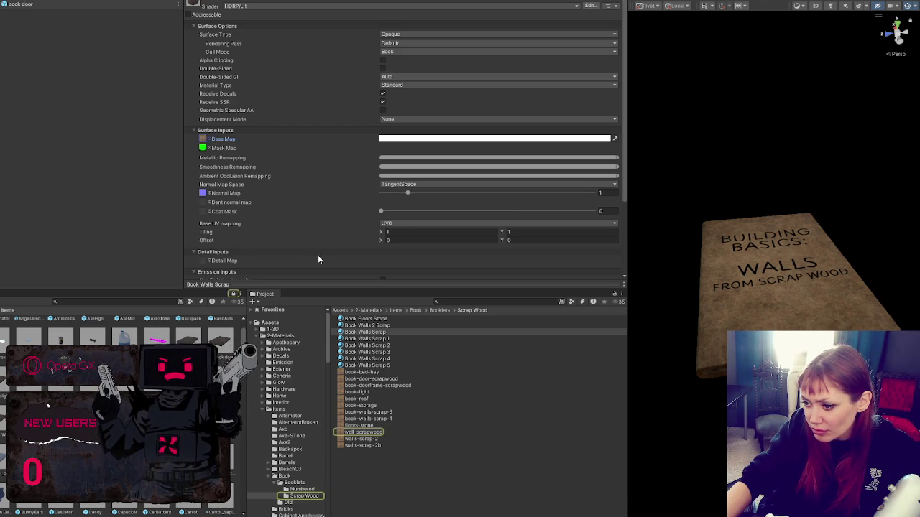
left_click(390, 339)
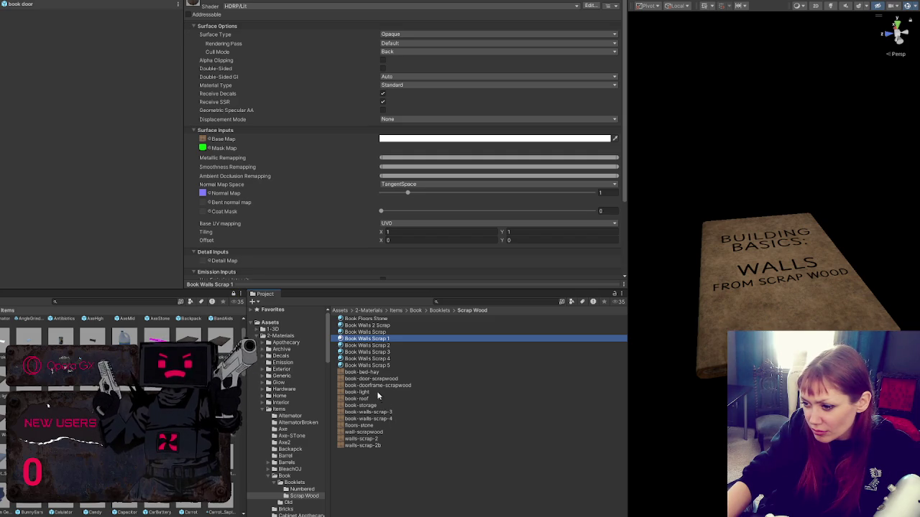
left_click(203, 140)
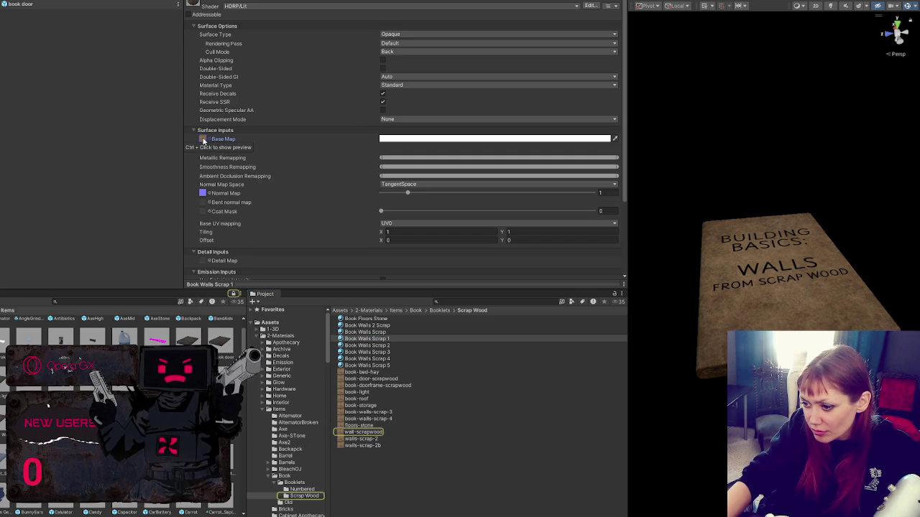
left_click(373, 438)
left_click_drag(375, 286, 378, 186)
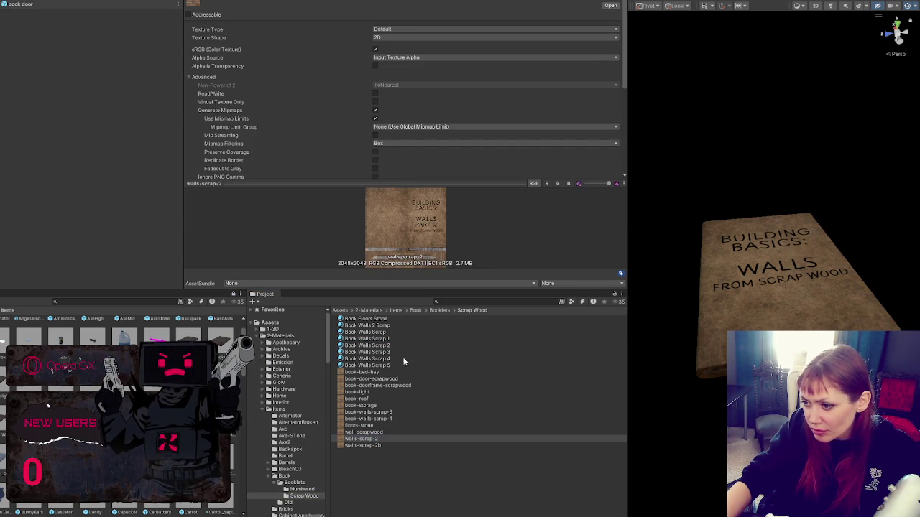
left_click(388, 333)
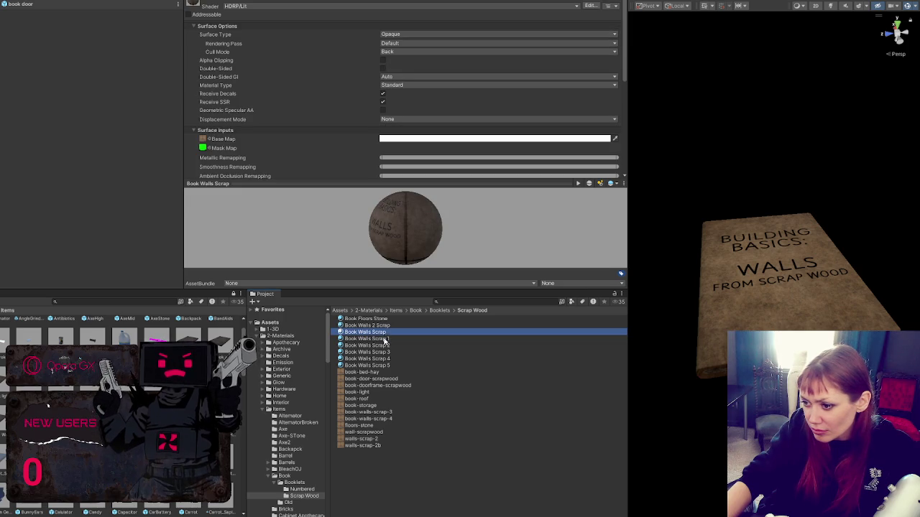
left_click(394, 440)
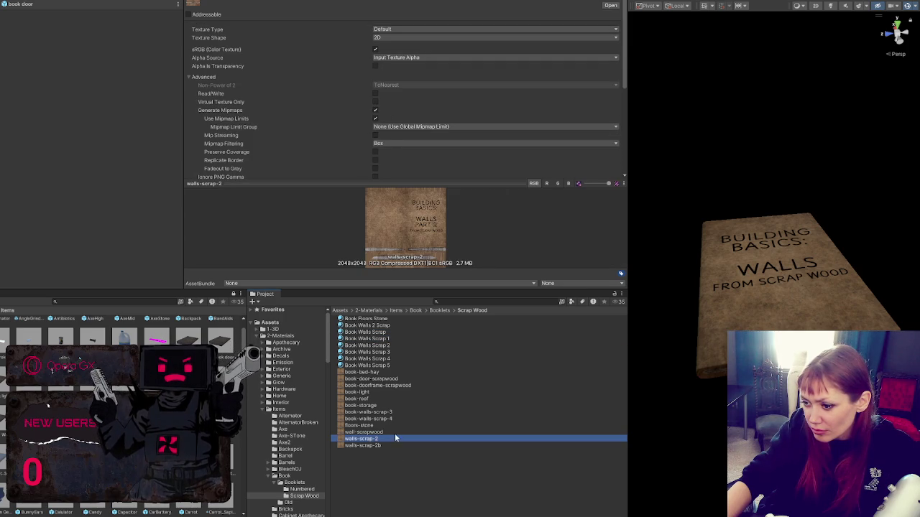
key("Down")
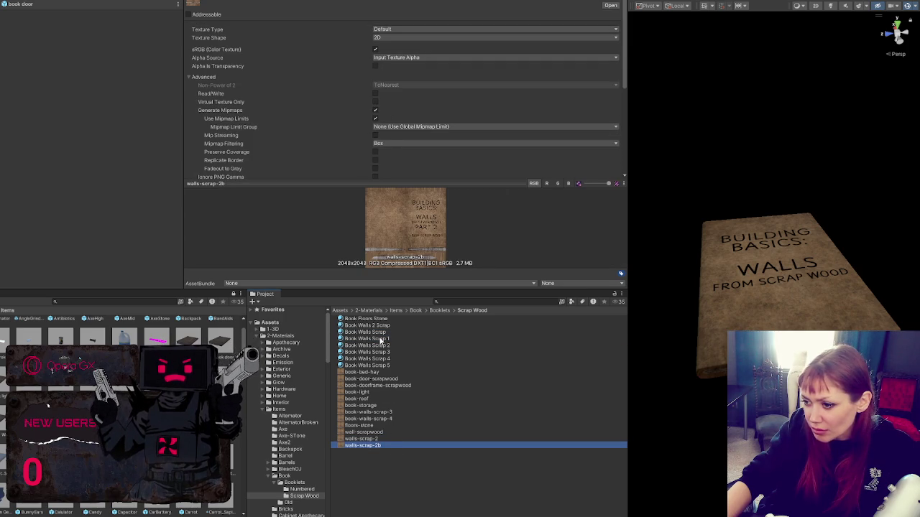
Step: Delete the spare Book Walls Scrap 1 material
left_click(381, 341)
left_click(388, 340)
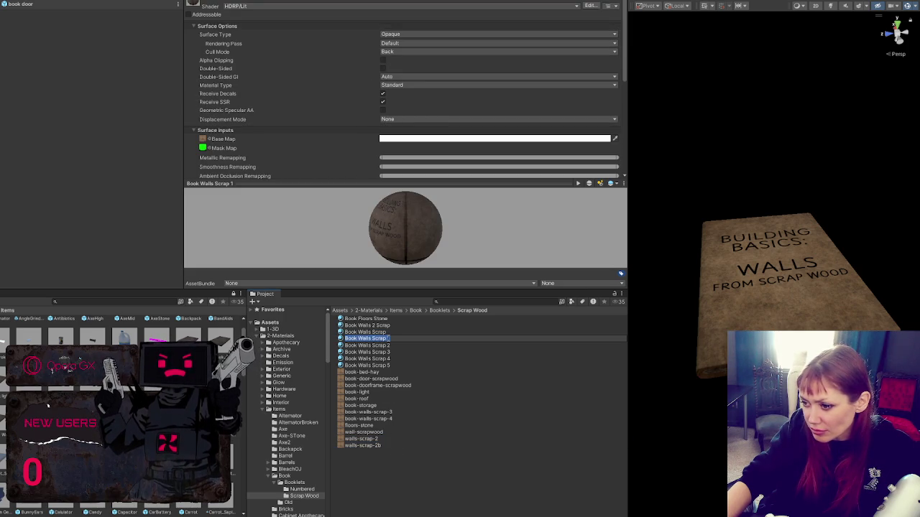
type("1")
key("Return")
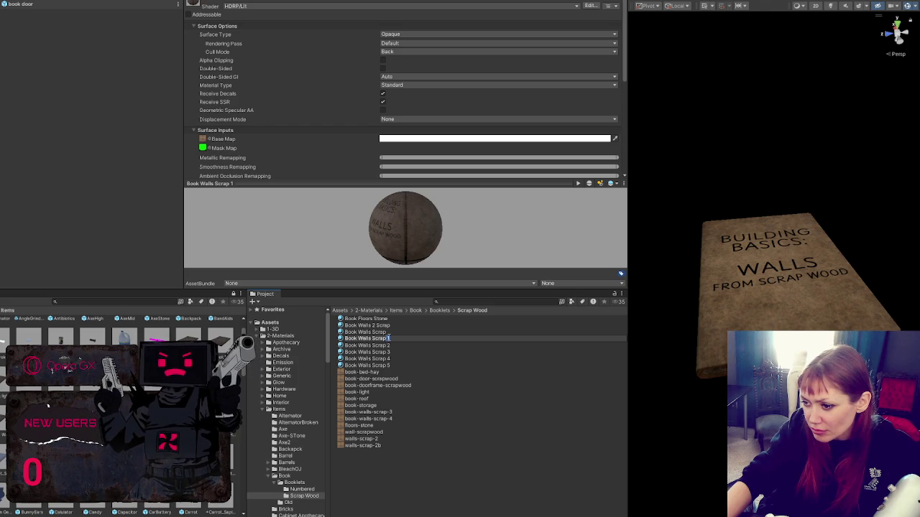
key("Return")
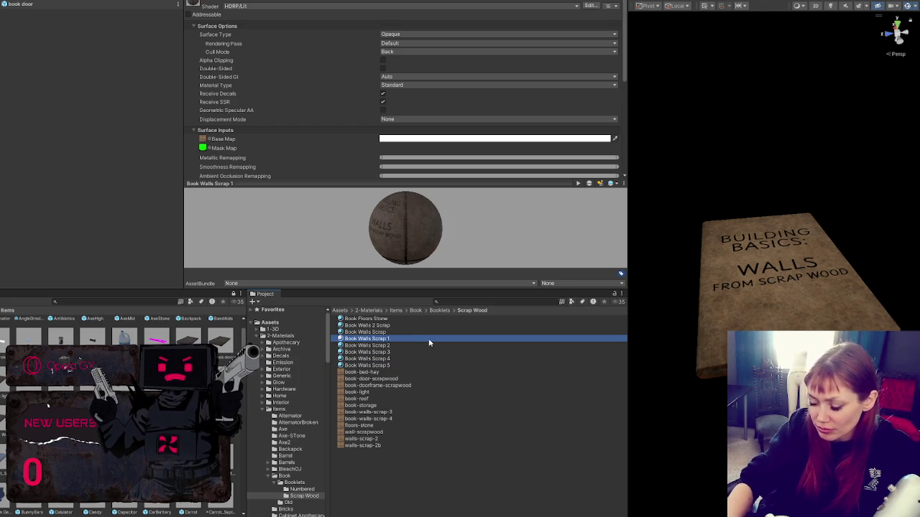
key("Delete")
Step: Assign walls-scrap-2, walls-scrap-2b and book-walls-scrap-4 as base maps of Book Walls Scrap 2, 3 and 4
left_click(419, 338)
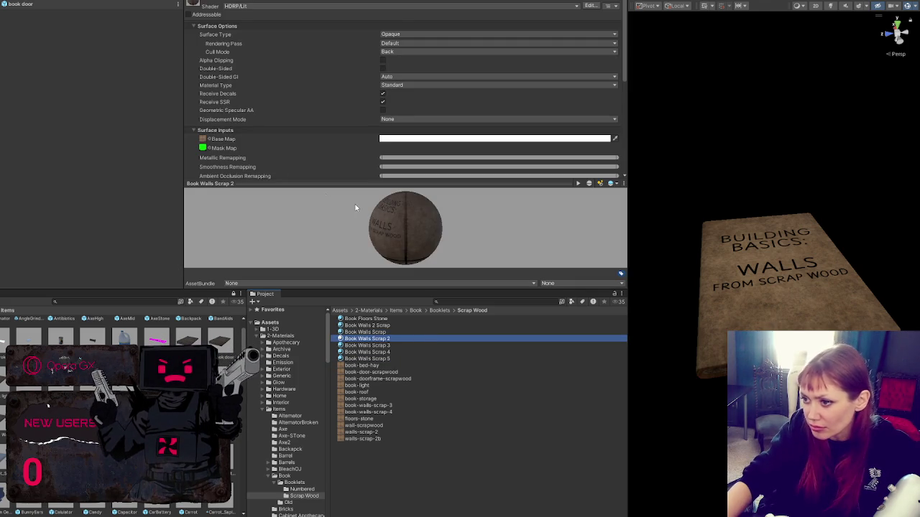
left_click(202, 139)
scroll(402, 108, "down", 5)
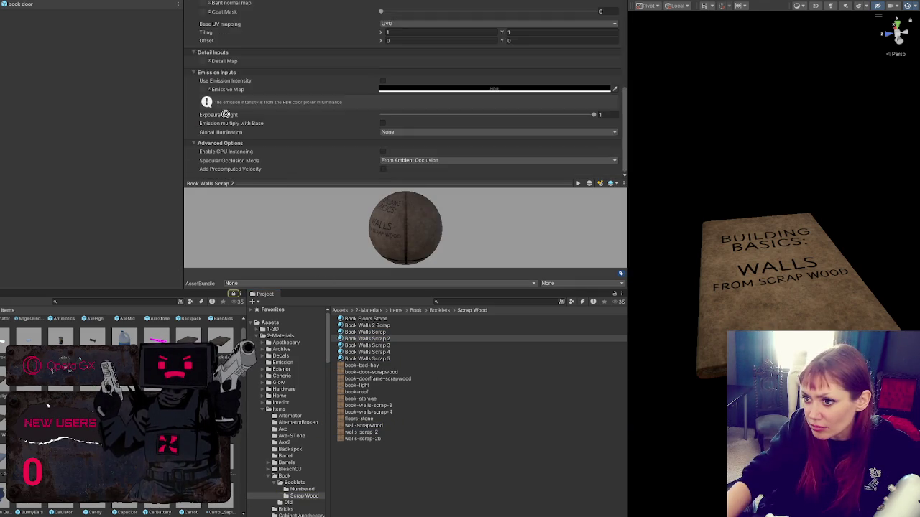
scroll(206, 86, "down", 2)
scroll(201, 72, "up", 4)
left_click(202, 40)
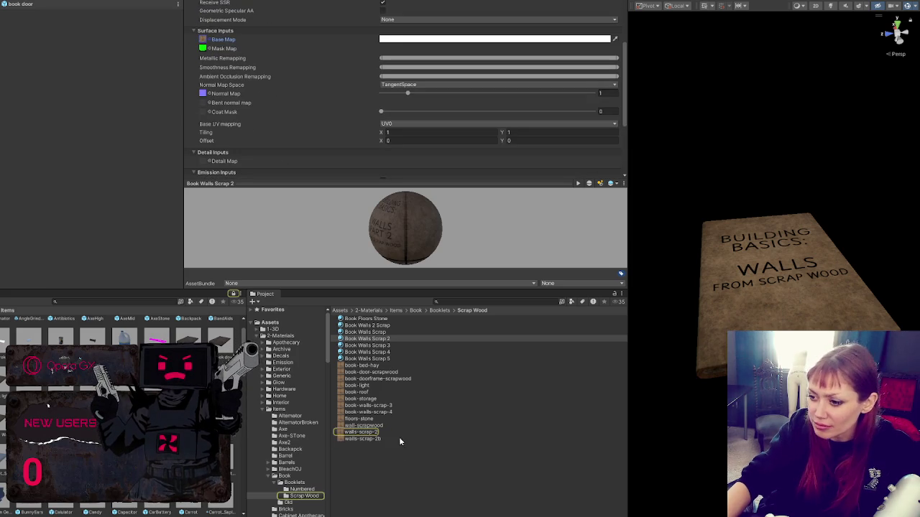
left_click(383, 346)
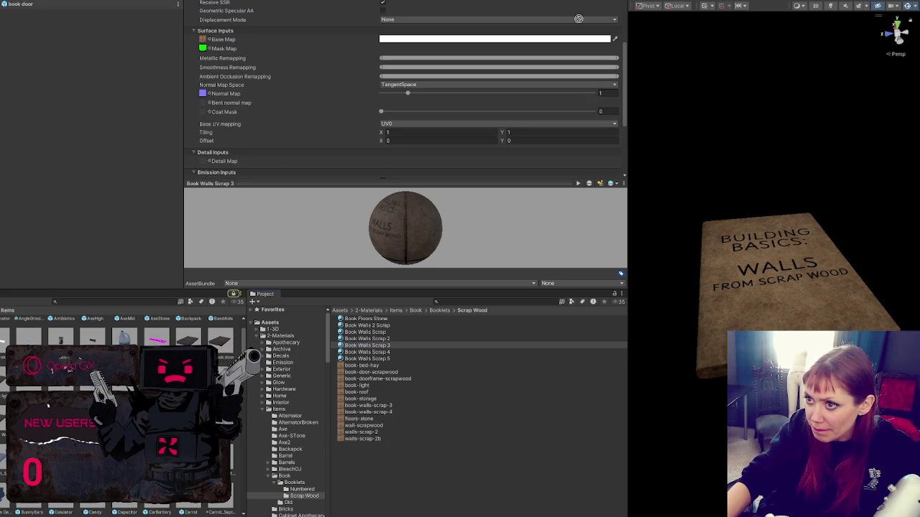
scroll(209, 125, "up", 3)
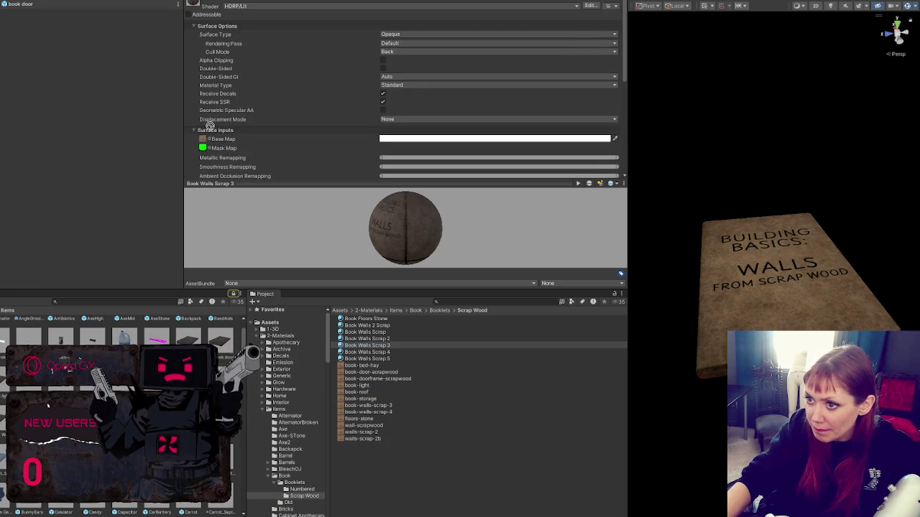
left_click(388, 353)
mouse_move(384, 414)
left_mouse_down()
mouse_move(472, 69)
mouse_move(212, 148)
mouse_move(205, 141)
left_mouse_up()
left_click(377, 360)
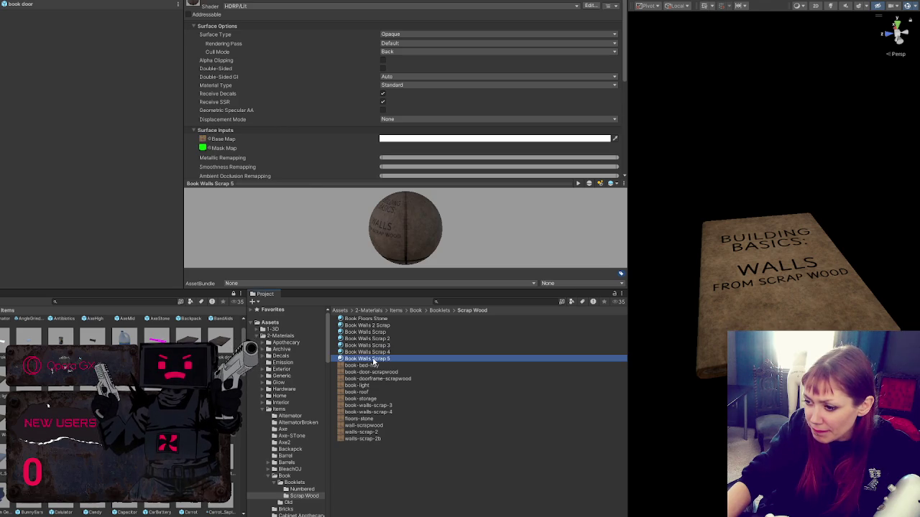
key("F2")
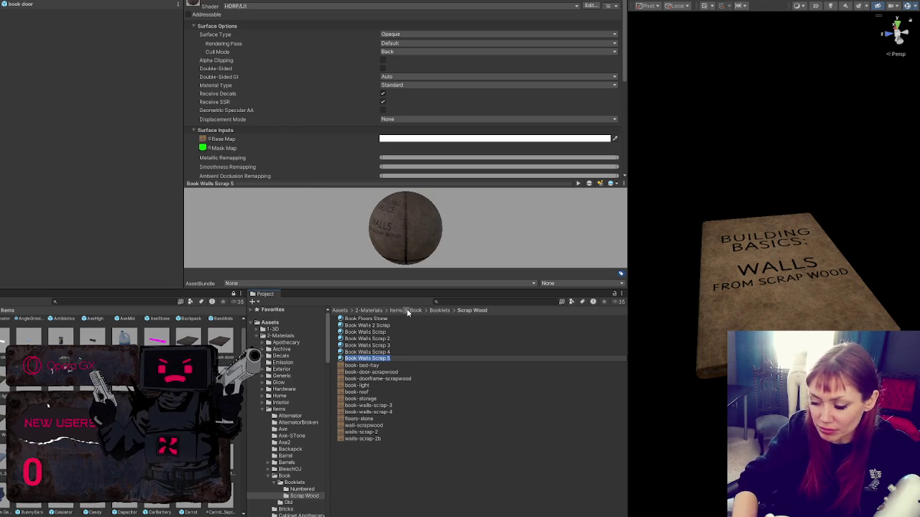
Step: Rename Book Walls Scrap 5 to 'book light' and duplicate it as 'book bed hay'
type("book light")
key("Return")
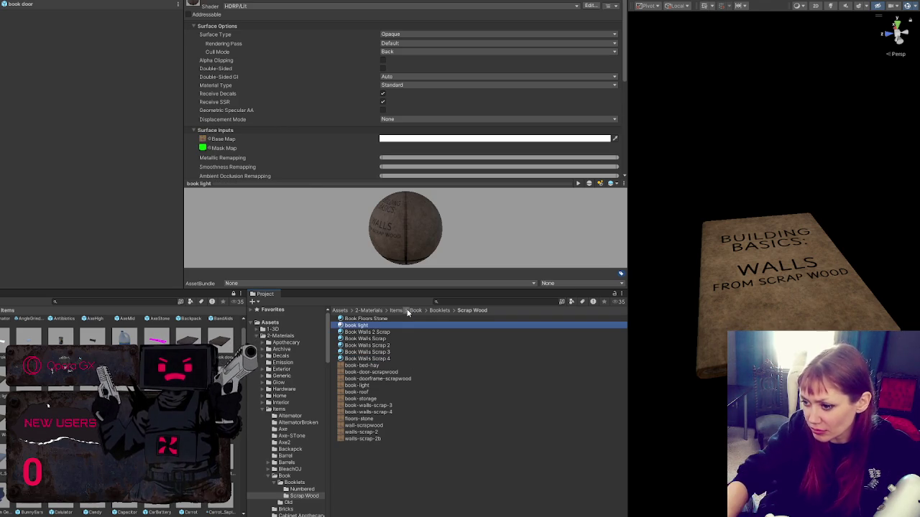
key("ctrl+d")
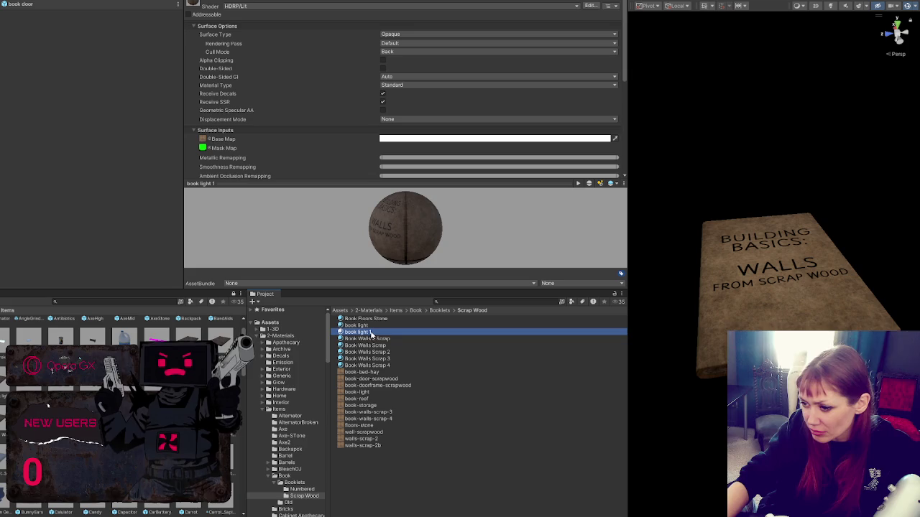
key("F2")
type("book bed hay")
key("Return")
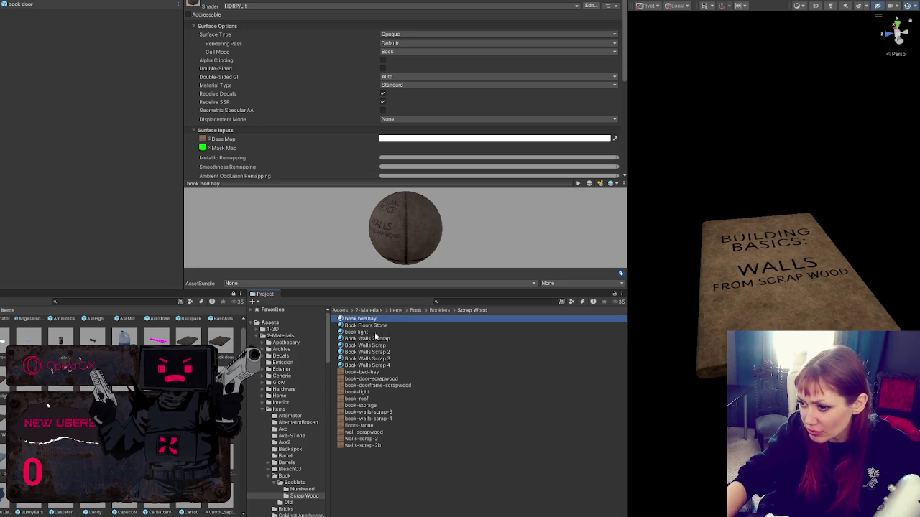
Step: Set the book-light texture as book light's base map and give book bed hay a texture
left_click(375, 333)
mouse_move(359, 395)
left_mouse_down()
mouse_move(478, 97)
mouse_move(206, 148)
mouse_move(205, 140)
left_mouse_up()
left_click(365, 318)
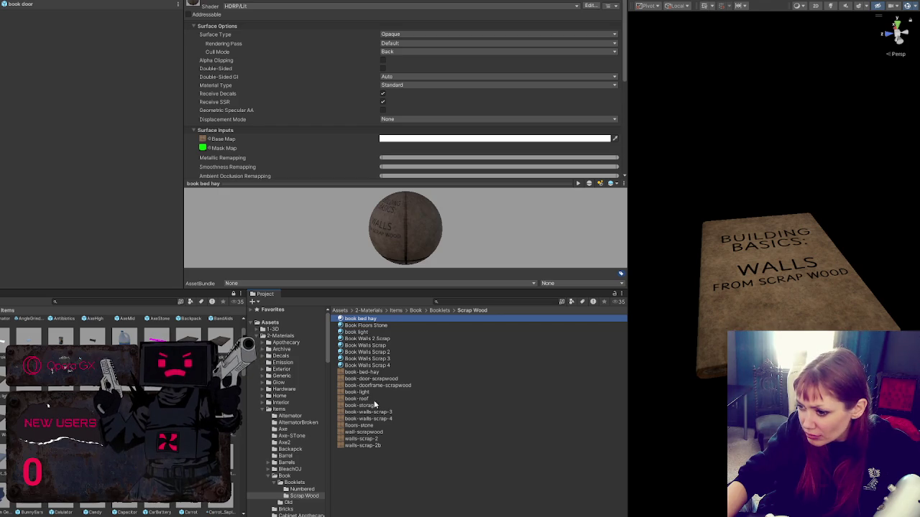
mouse_move(365, 379)
left_mouse_down()
mouse_move(511, 350)
mouse_move(201, 147)
left_mouse_up()
Step: Duplicate book light into new 'book door' and 'book doorframe' materials
left_click(379, 326)
left_click(371, 333)
key("ctrl+d")
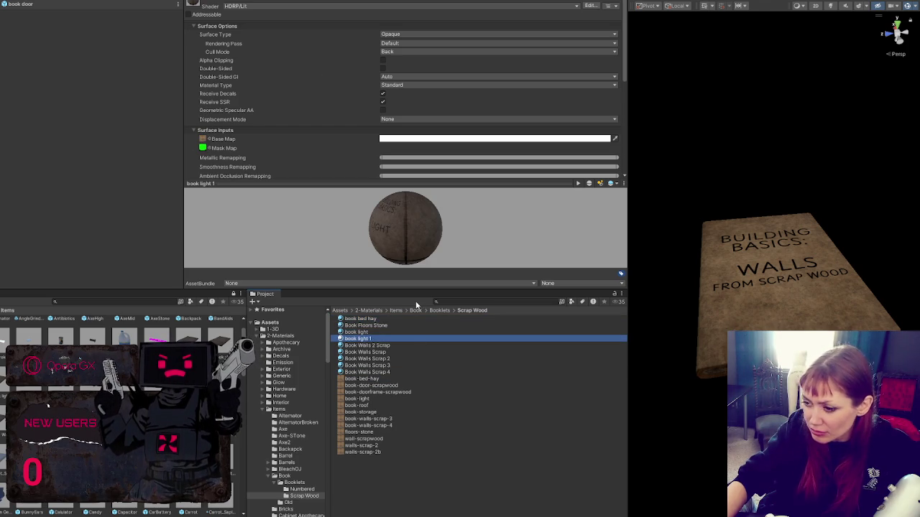
type("book door")
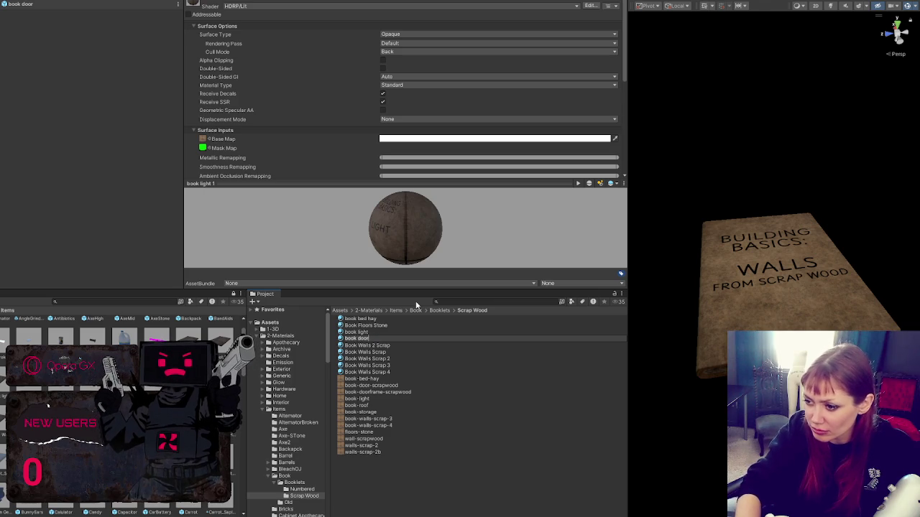
key("Return")
key("ctrl+d")
left_click(367, 332)
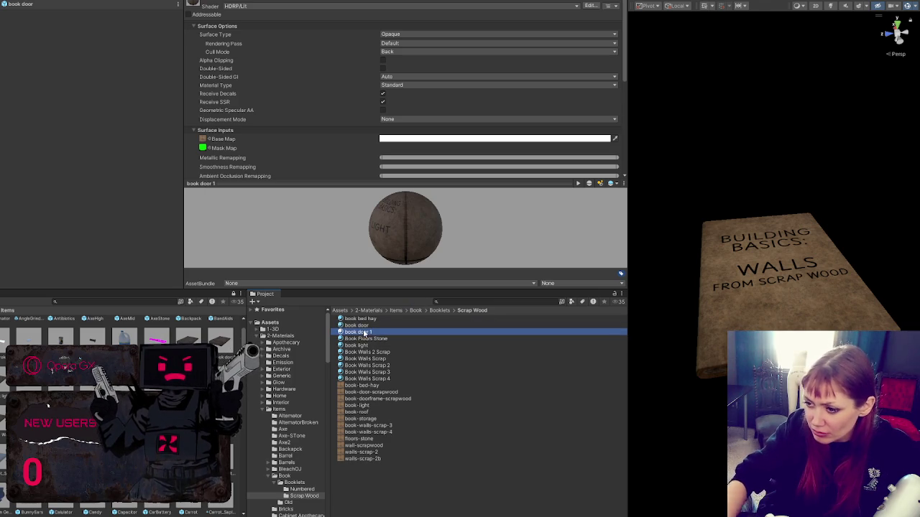
type("book doorframe")
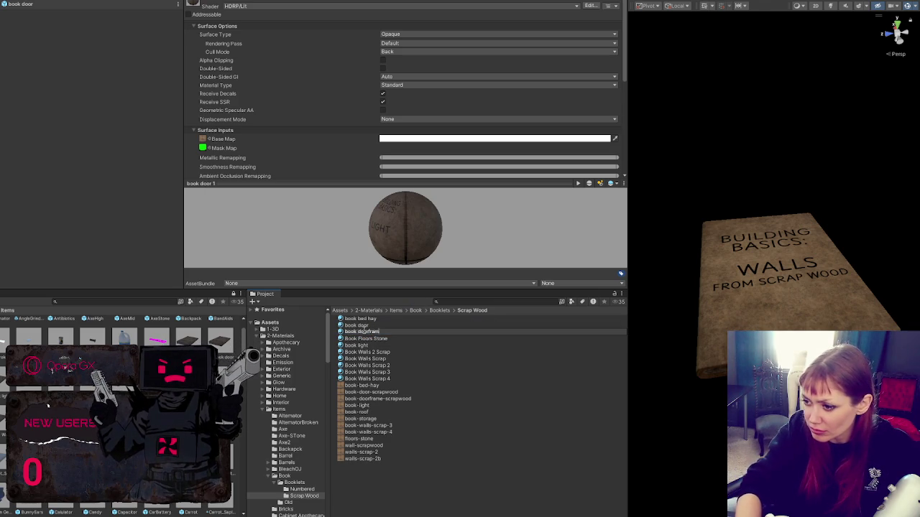
key("Return")
Step: Apply book-door-scrapwood and book-doorframe-scrapwood as base maps of book door and book doorframe
key("Up")
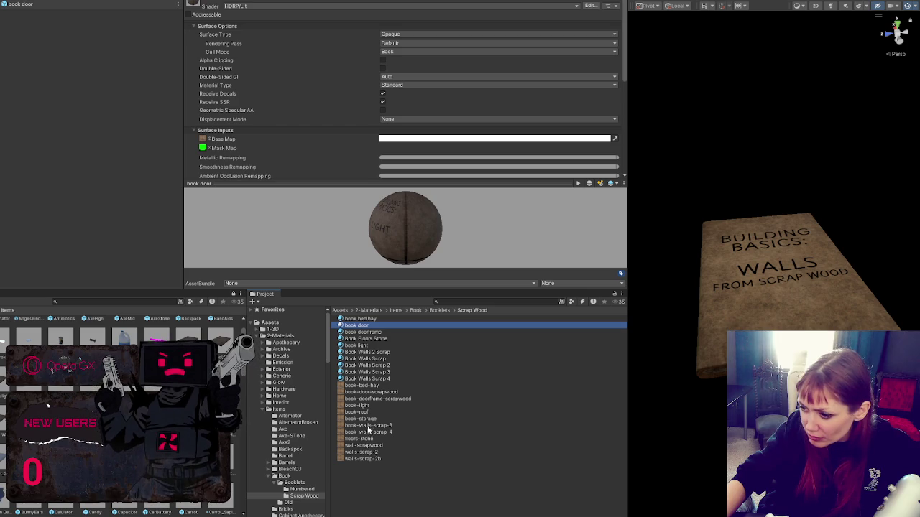
mouse_move(375, 392)
left_mouse_down()
mouse_move(499, 366)
mouse_move(224, 140)
left_mouse_up()
left_click(365, 332)
left_click(371, 400)
mouse_move(371, 401)
left_mouse_down()
mouse_move(224, 119)
mouse_move(206, 141)
left_mouse_up()
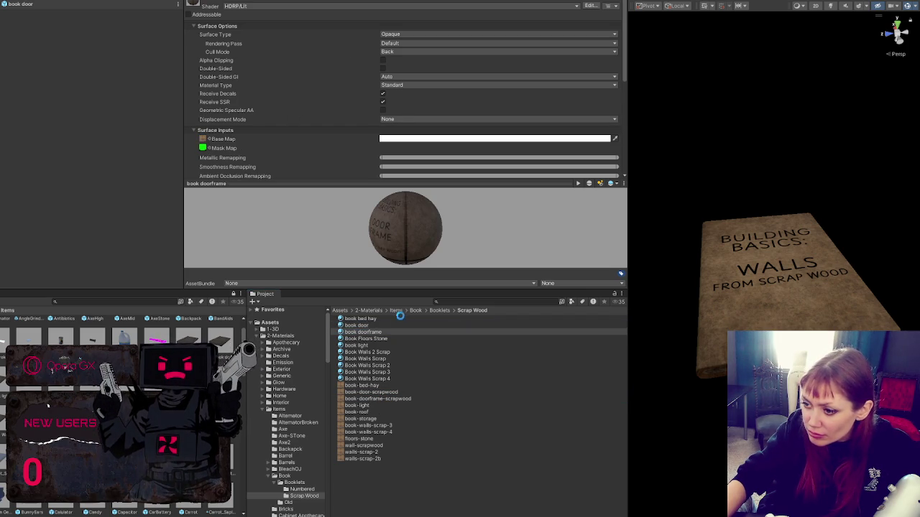
left_click(361, 416)
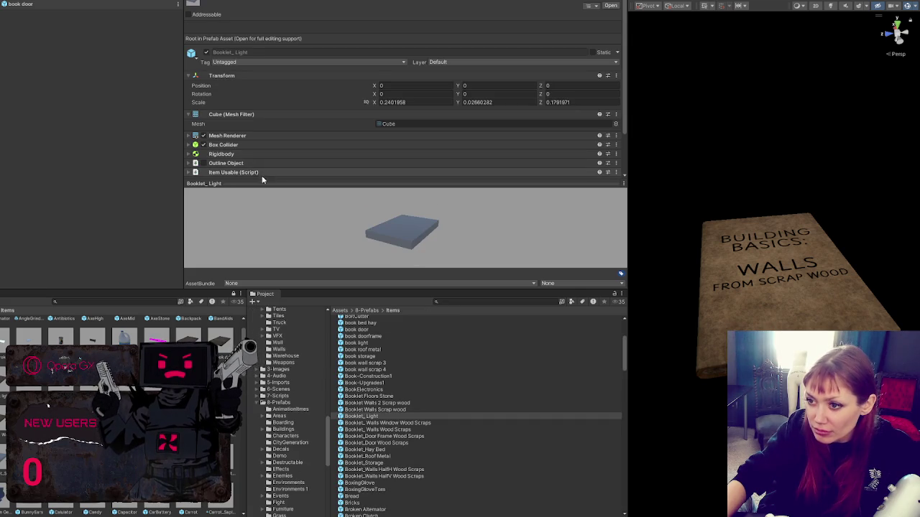
Step: Compare the light booklet's item number with book light's, keeping 194
scroll(288, 137, "down", 2)
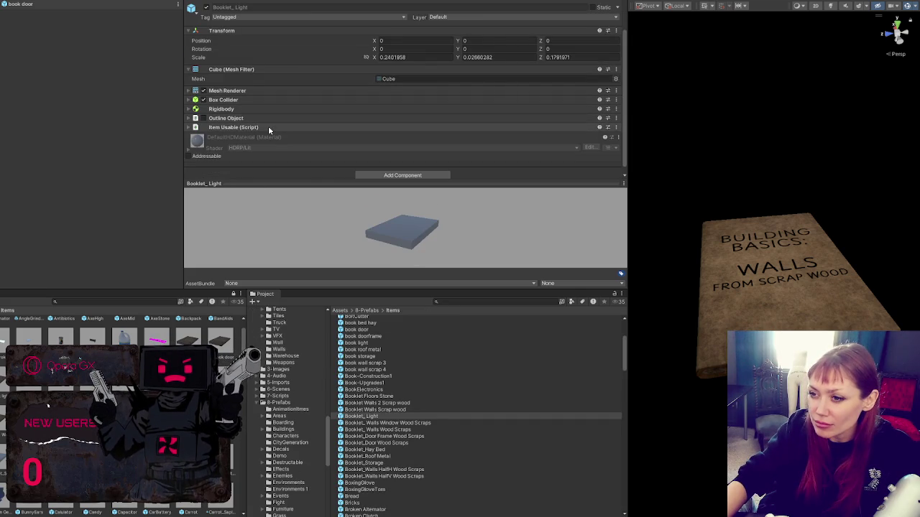
left_click(268, 126)
left_click(251, 126)
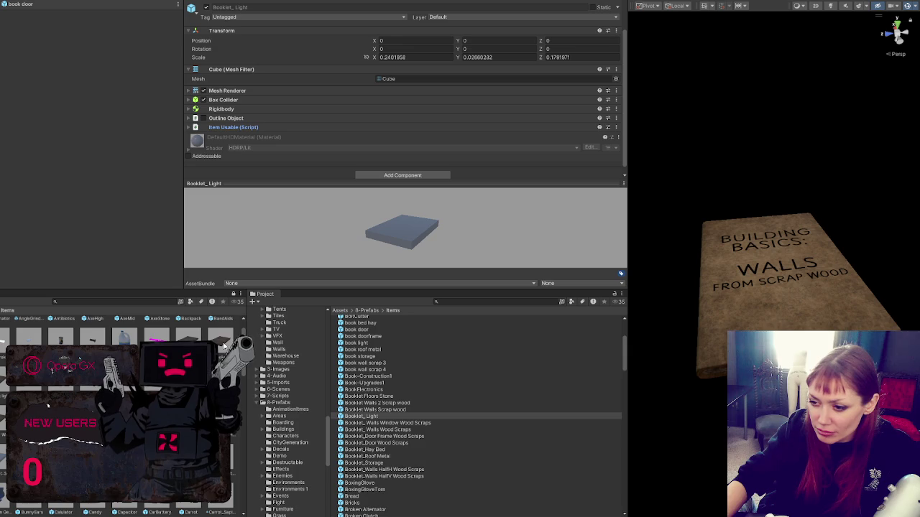
key("ctrl+z")
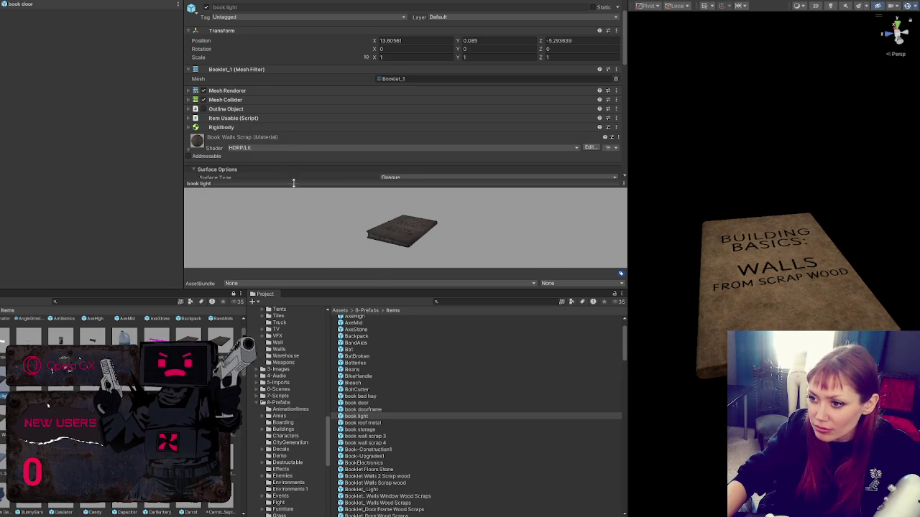
left_click(293, 179)
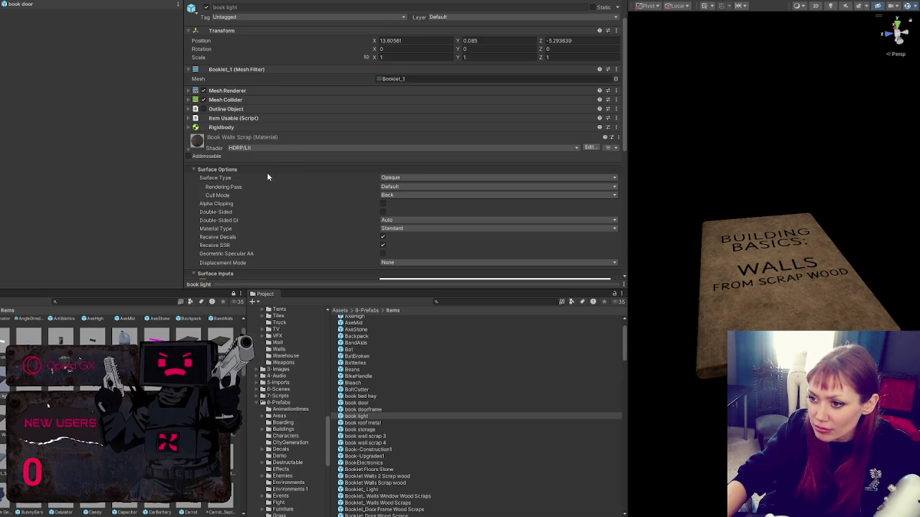
left_click(218, 118)
left_click(420, 134)
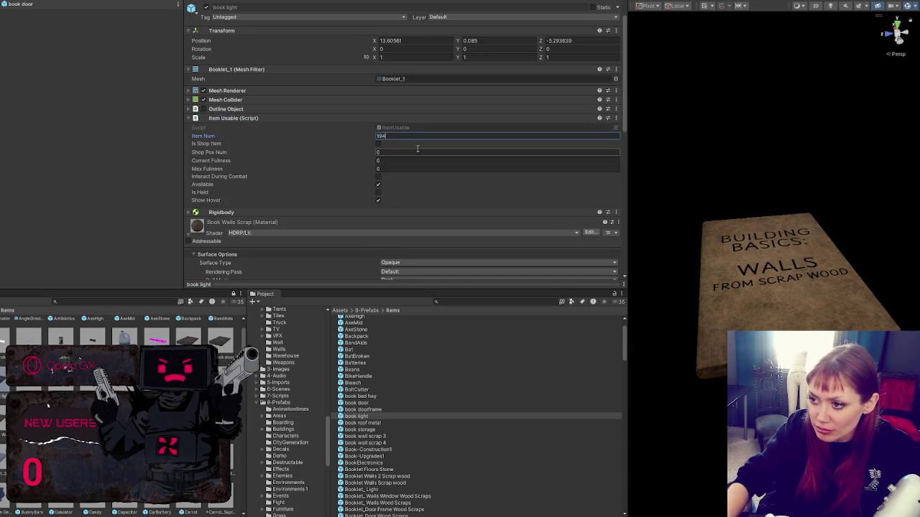
key("Return")
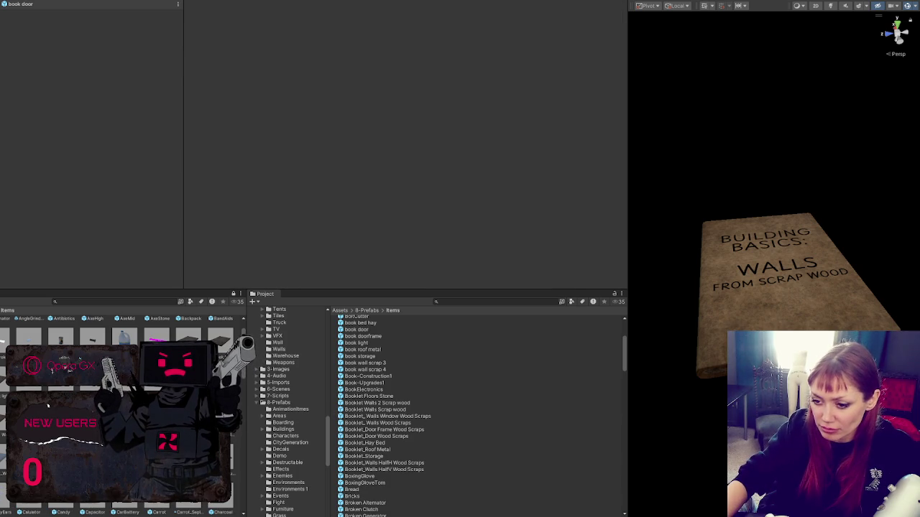
Step: Compare the Walls Window and Walls 2 Scrap wood booklets' item numbers with the book prefabs
left_click(387, 417)
left_click(397, 191)
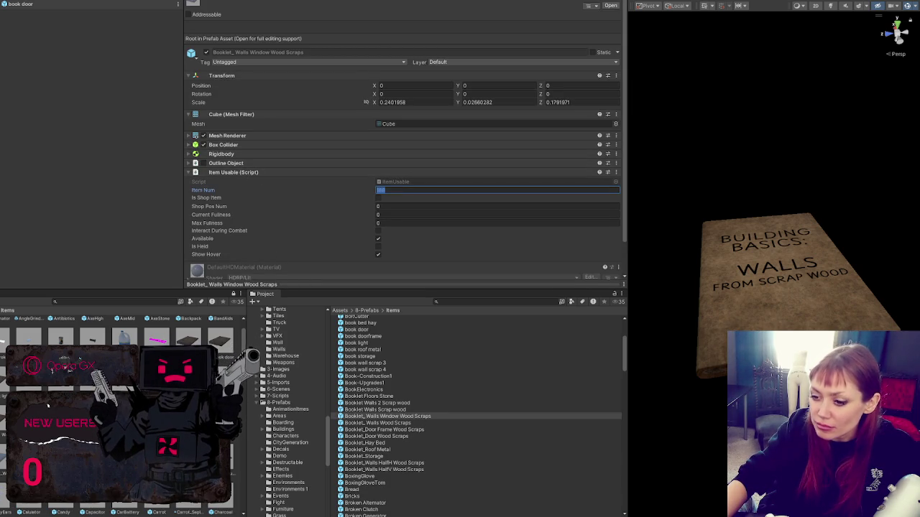
left_click(385, 416)
scroll(385, 417, "up", 3)
left_click(385, 416)
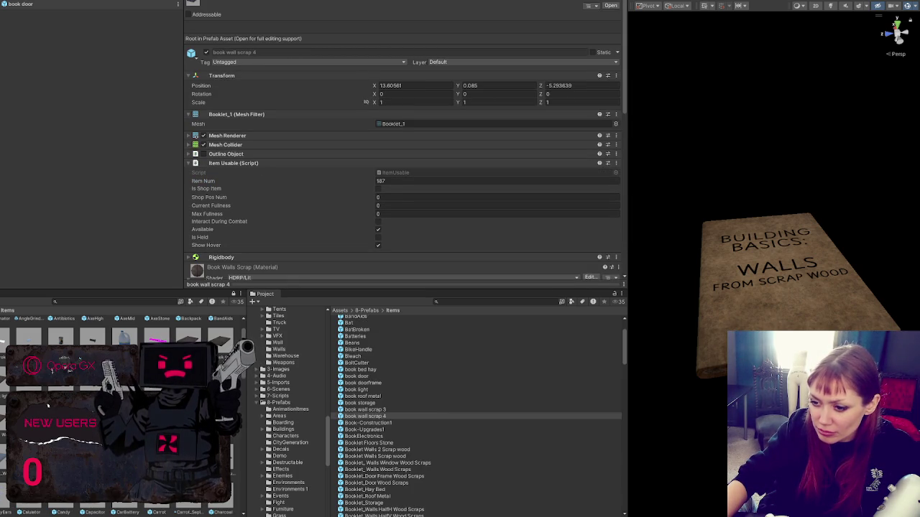
scroll(385, 416, "up", 1)
left_click(385, 416)
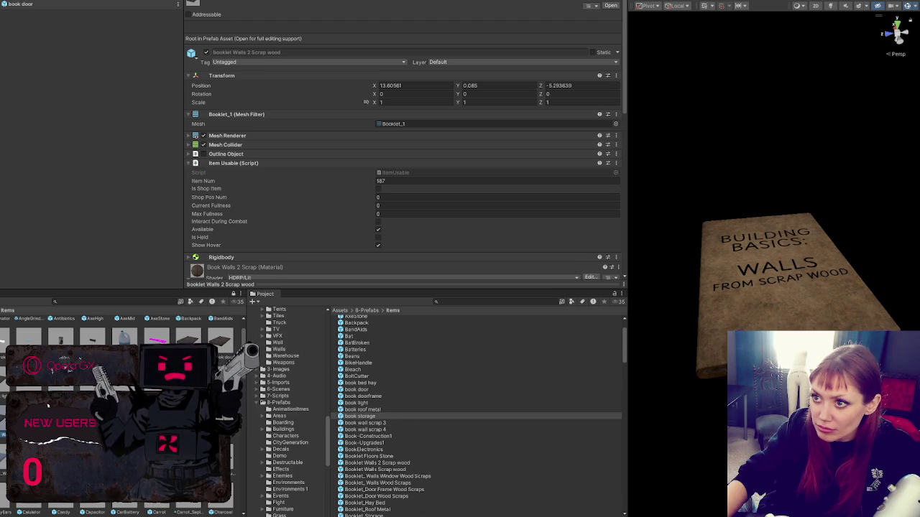
scroll(385, 416, "down", 2)
left_click(384, 416)
left_click(390, 181)
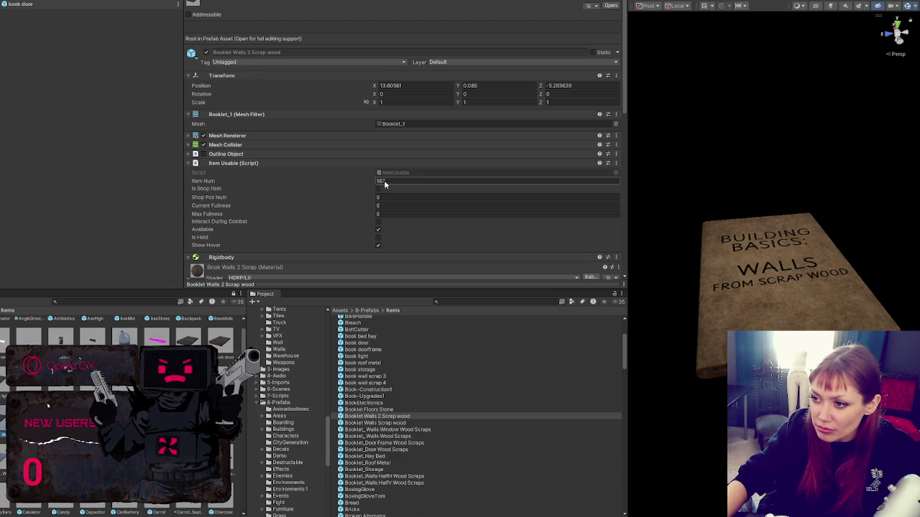
scroll(381, 416, "down", 1)
Step: Give book doorframe item number 101 and delete the Booklet_Door Frame Wood Scraps prefab
left_click(381, 417)
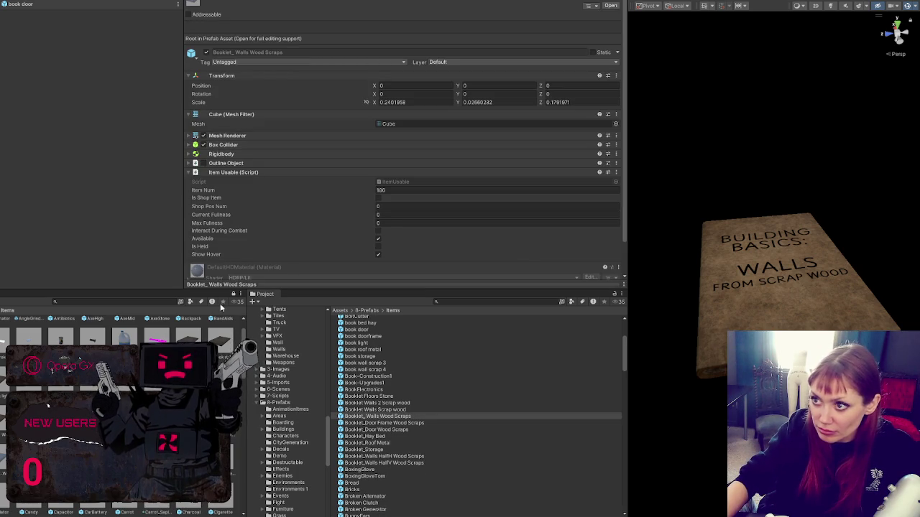
scroll(381, 416, "down", 1)
left_click(381, 416)
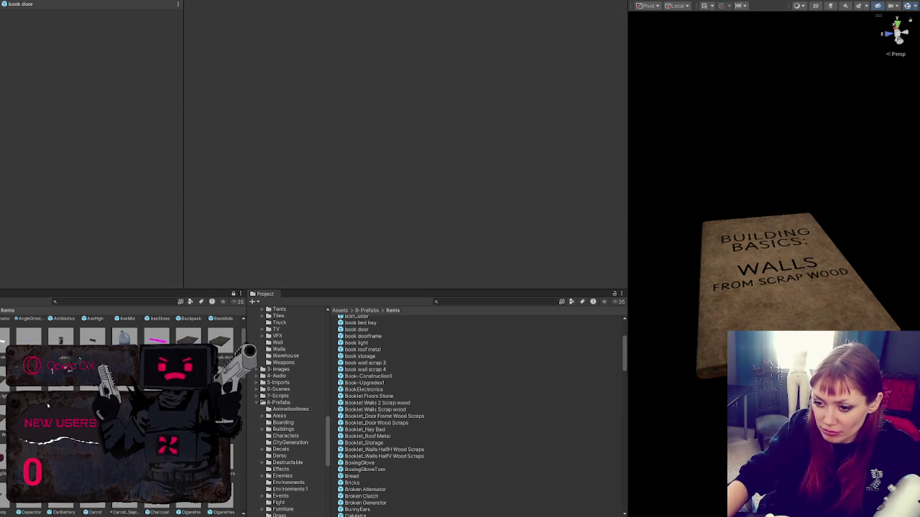
left_click(411, 190)
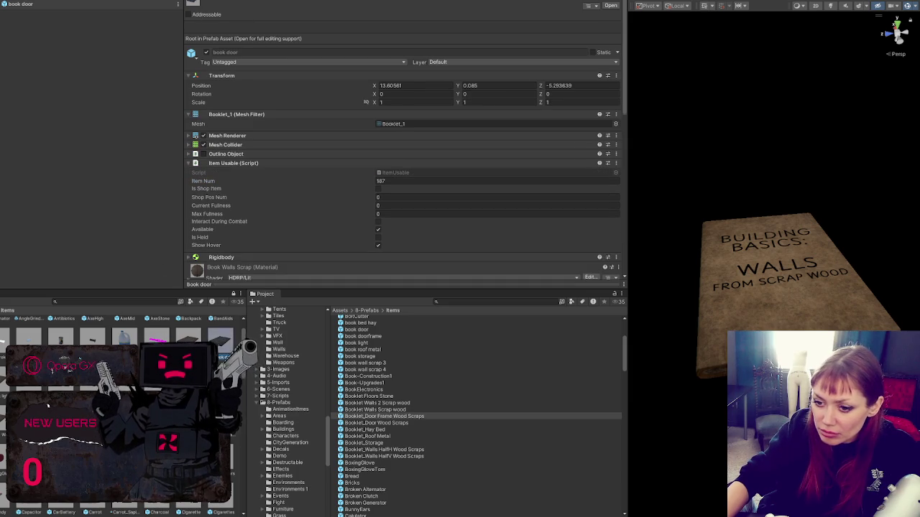
left_click(390, 180)
type("101")
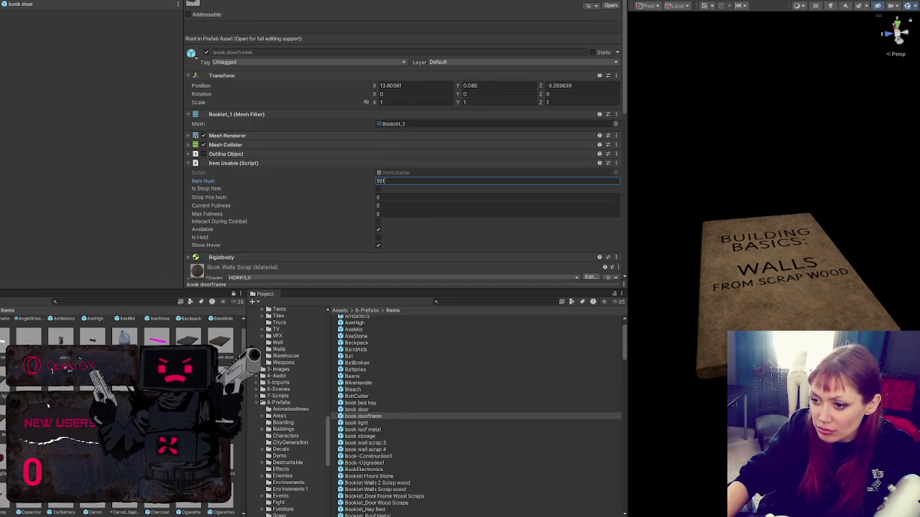
left_click(384, 496)
scroll(384, 431, "down", 3)
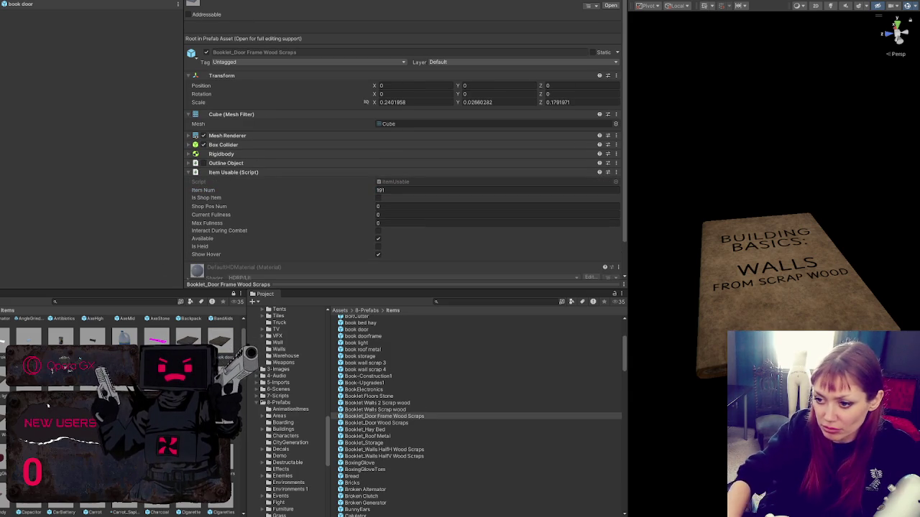
key("Delete")
Step: Copy item number 192 from the door booklet to book door, then delete Booklet_Door Wood Scraps
left_click(376, 416)
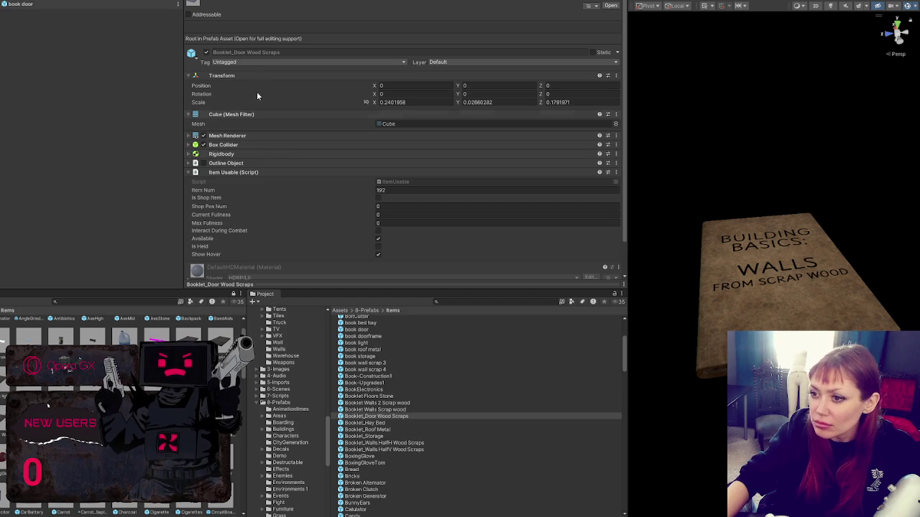
left_click(401, 190)
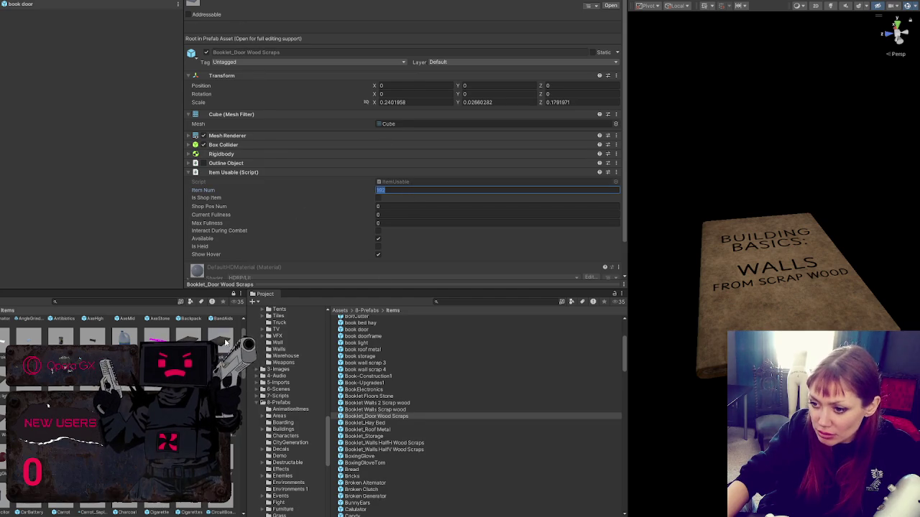
key("ctrl+c")
left_click(431, 178)
key("ctrl+v")
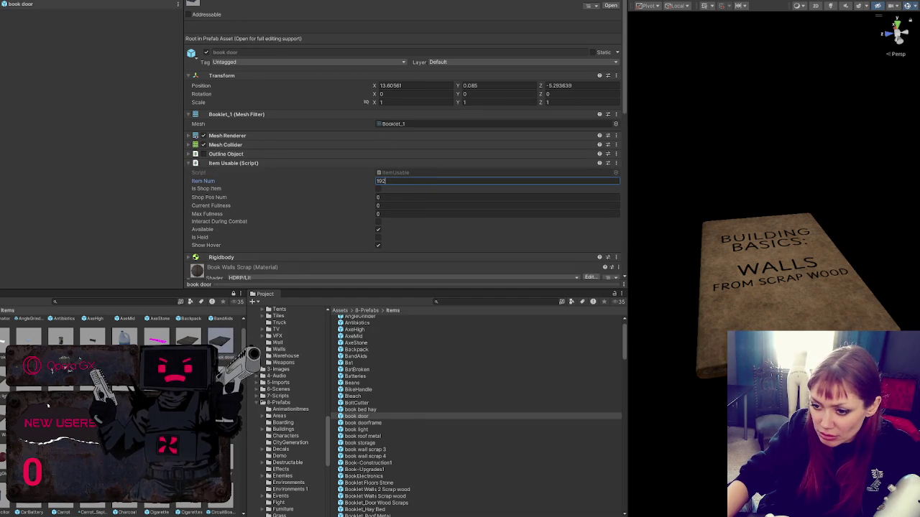
key("ctrl+z")
key("Delete")
Step: Match book bed hay's item number to the hay bed booklet's 193 and delete that booklet
left_click(404, 191)
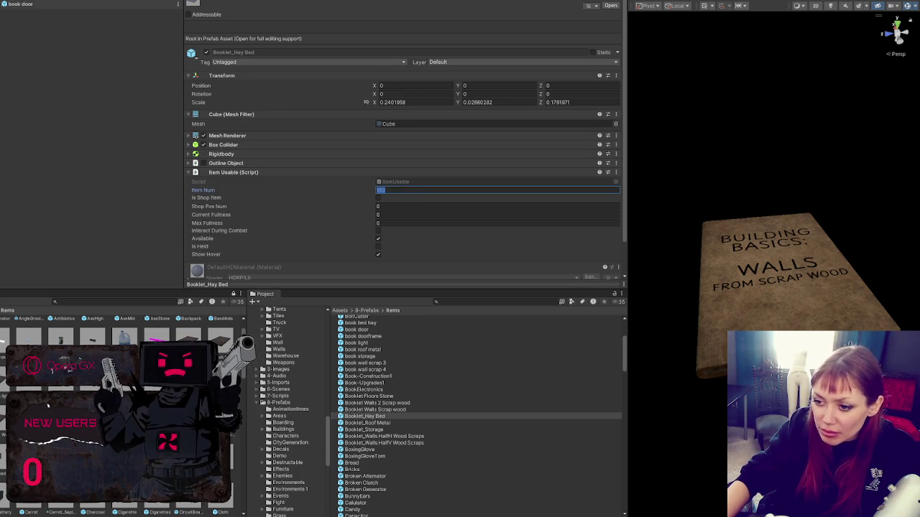
left_click(419, 181)
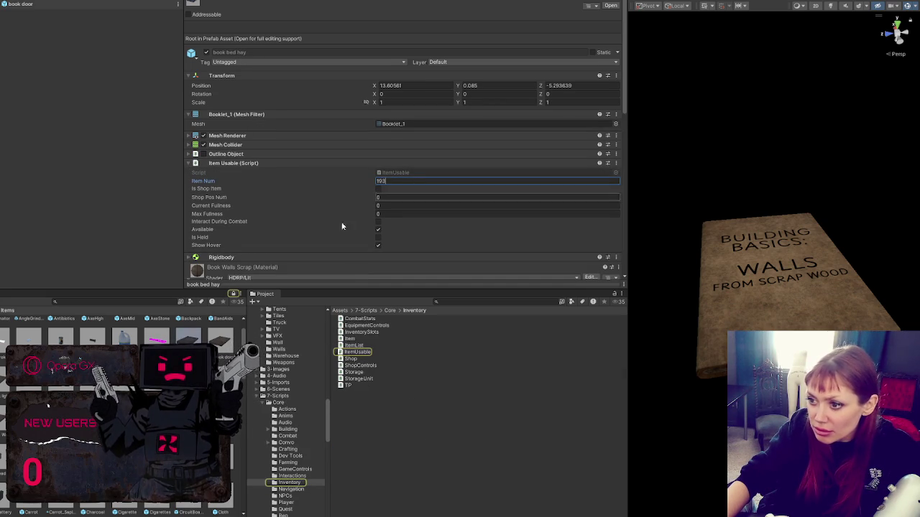
key("ctrl+z")
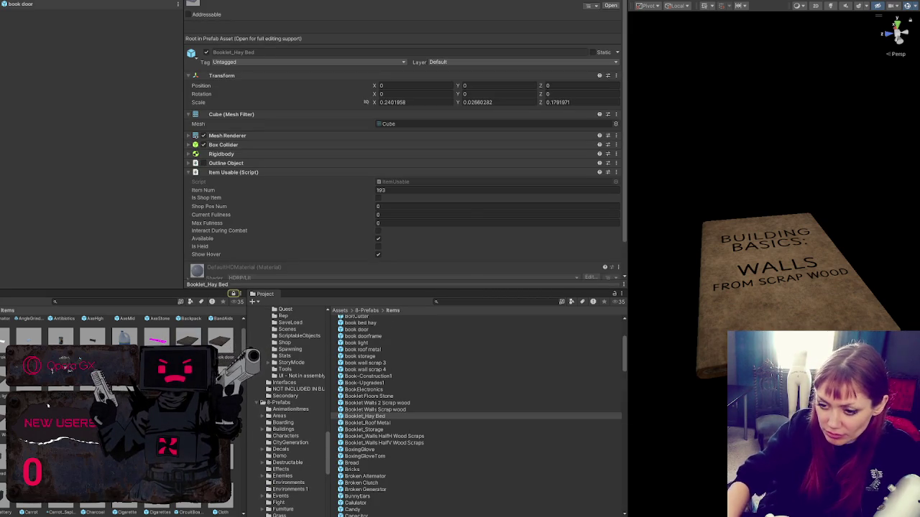
key("Delete")
key("Return")
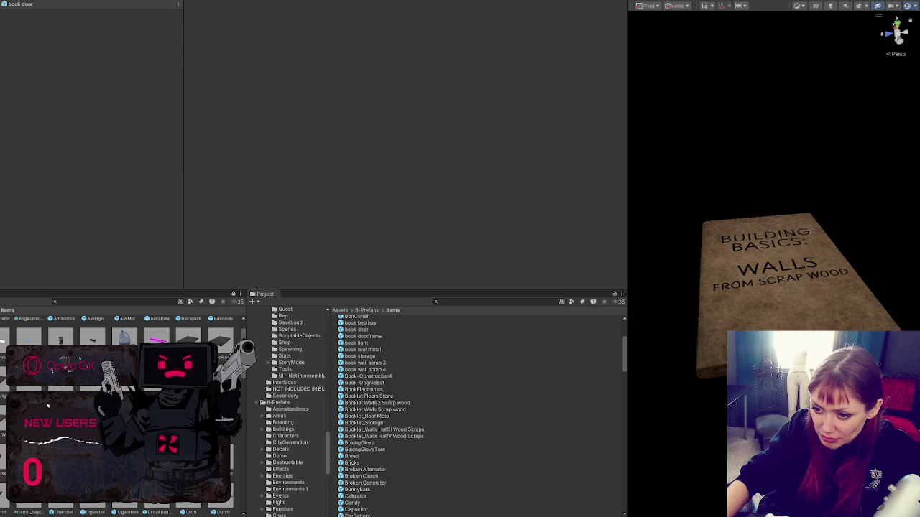
Step: Compare the roof metal and storage booklets' item numbers with book wall scrap 4 and book roof metal
left_click(394, 191)
scroll(373, 403, "up", 2)
left_click(365, 416)
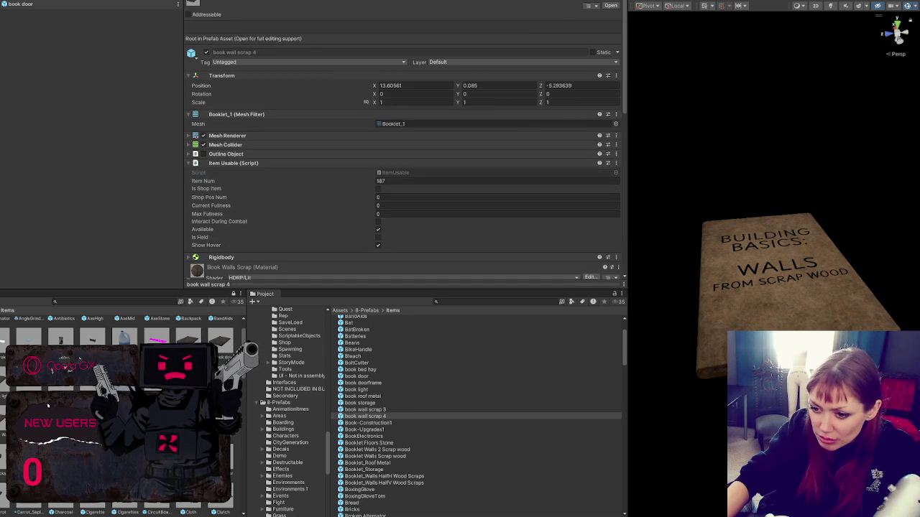
scroll(374, 431, "up", 1)
left_click(363, 416)
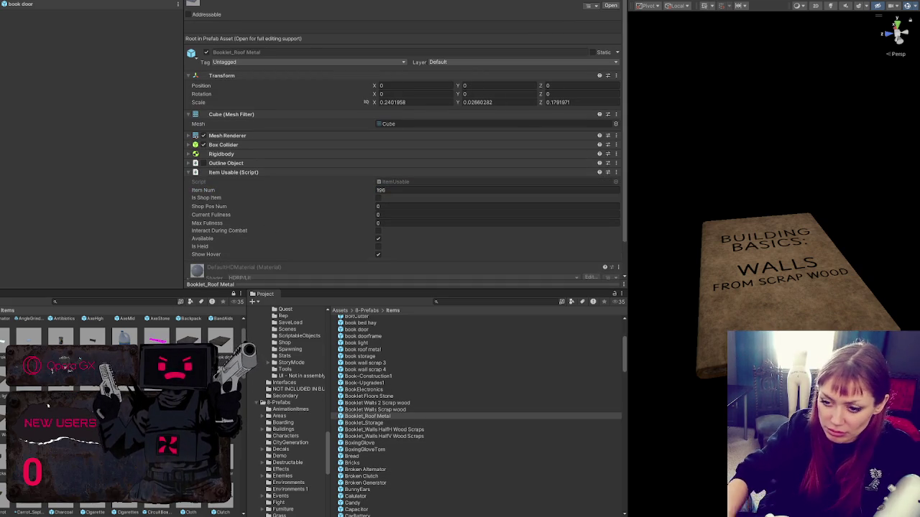
scroll(374, 417, "down", 3)
left_click(363, 416)
left_click(381, 190)
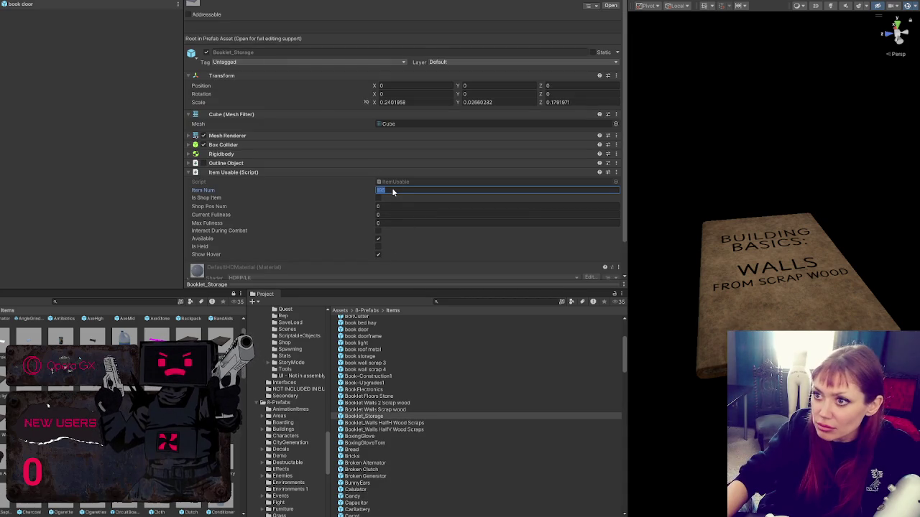
Step: Update book storage's item number after comparing it with book wall scrap 3 and 4
left_click(363, 370)
scroll(363, 369, "up", 2)
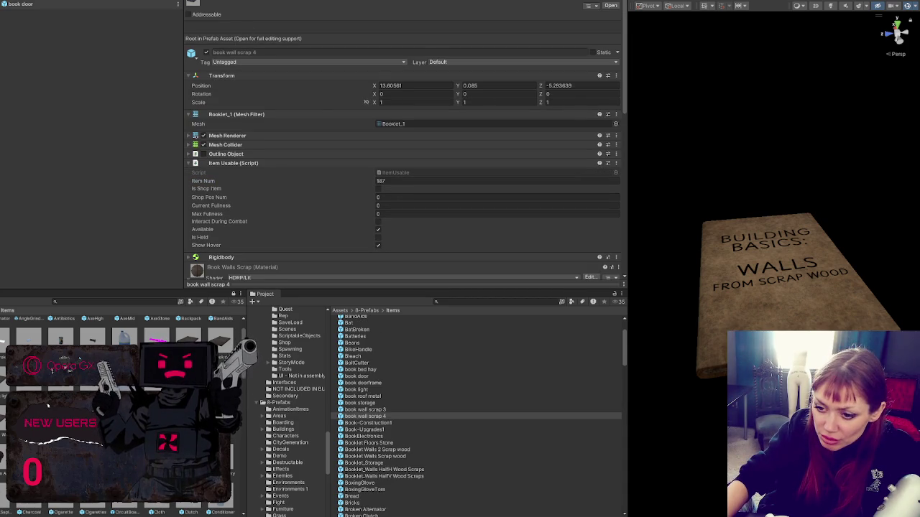
scroll(365, 416, "up", 1)
left_click(365, 416)
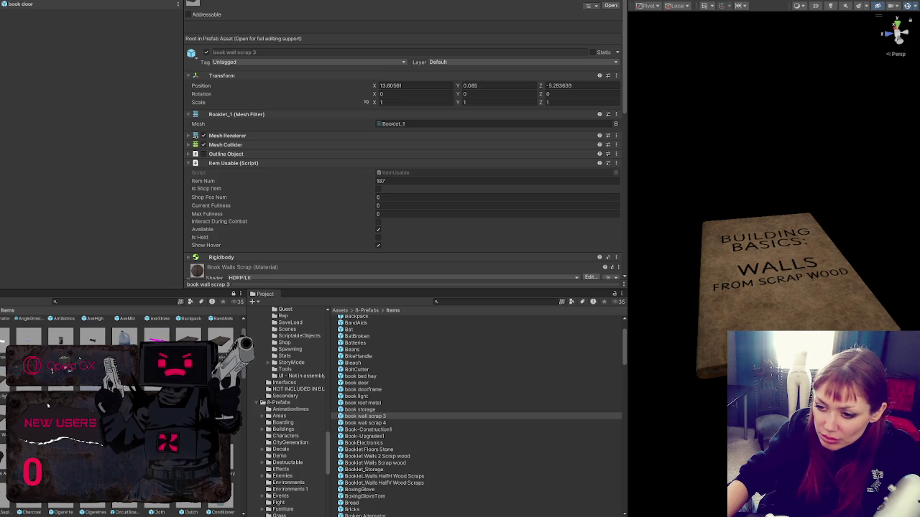
scroll(365, 416, "down", 1)
left_click(365, 416)
scroll(365, 416, "up", 2)
left_click(366, 417)
left_click(381, 181)
key("Return")
scroll(403, 413, "down", 9)
Step: Check the Walls HalfH and HalfV booklets' item numbers, then remove both prefabs
left_click(388, 416)
left_click(406, 190)
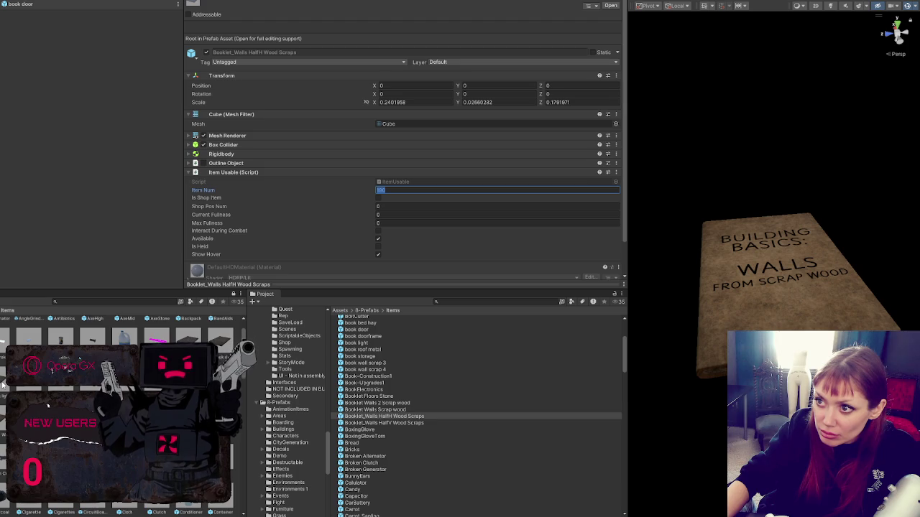
left_click(365, 369)
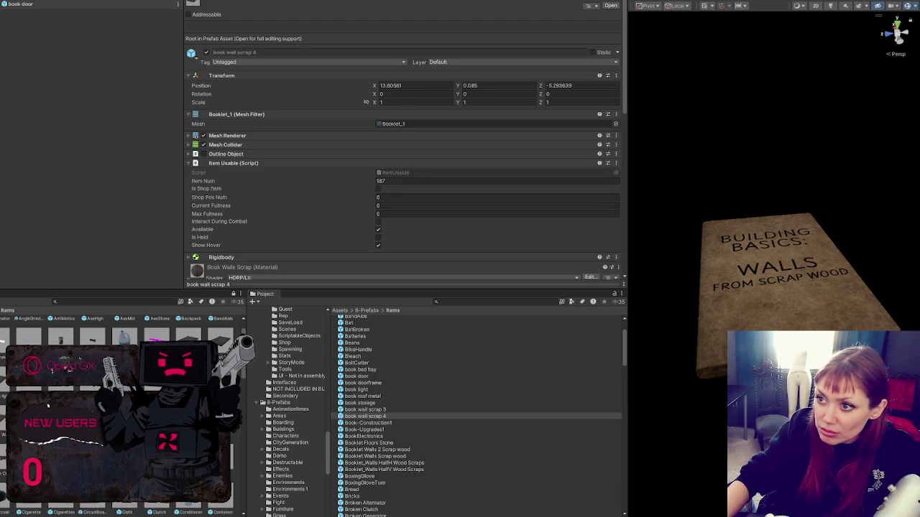
left_click(365, 409)
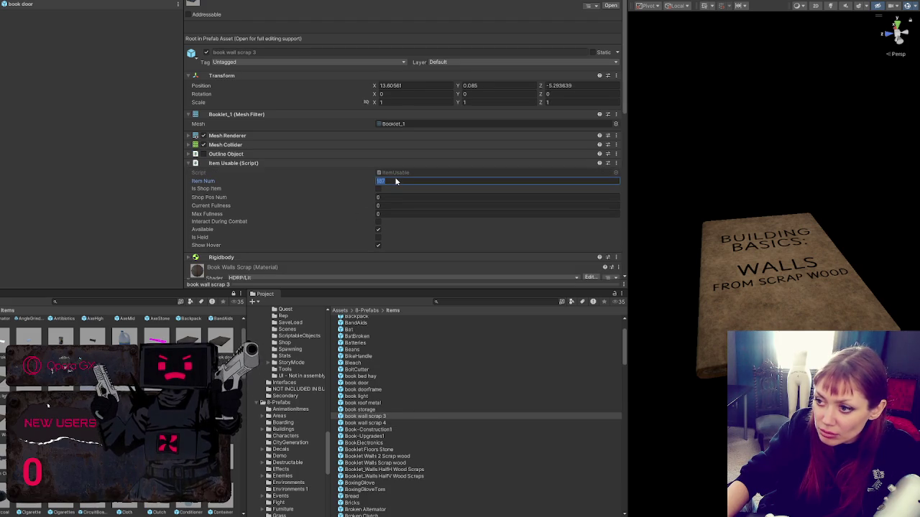
scroll(385, 416, "down", 3)
left_click(384, 416)
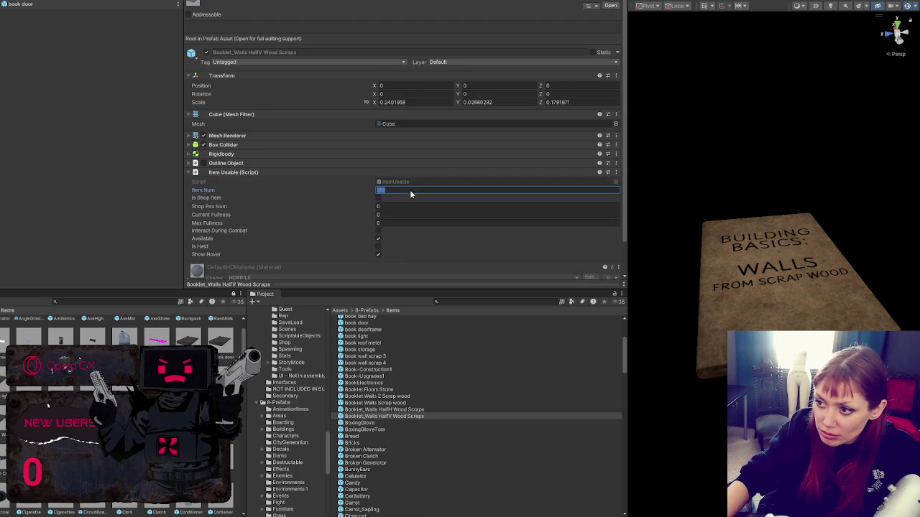
key("ctrl+z")
left_click(424, 181)
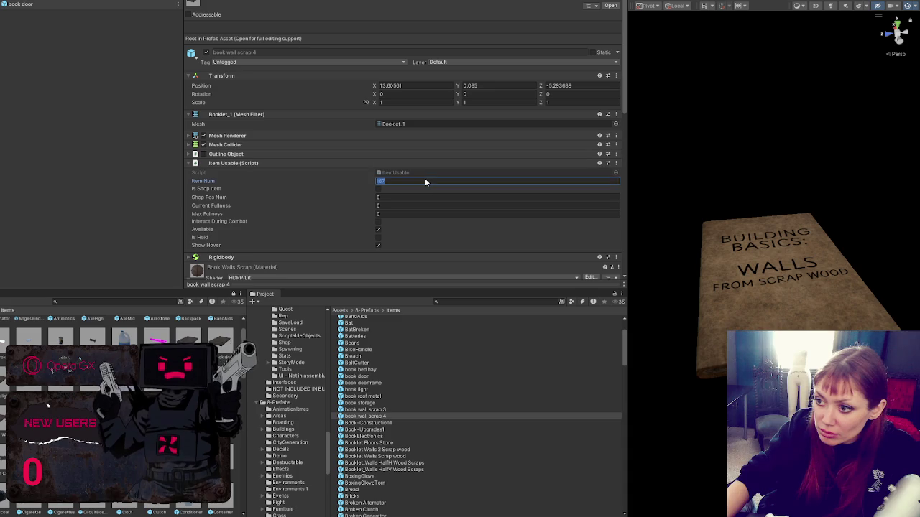
key("ctrl+z")
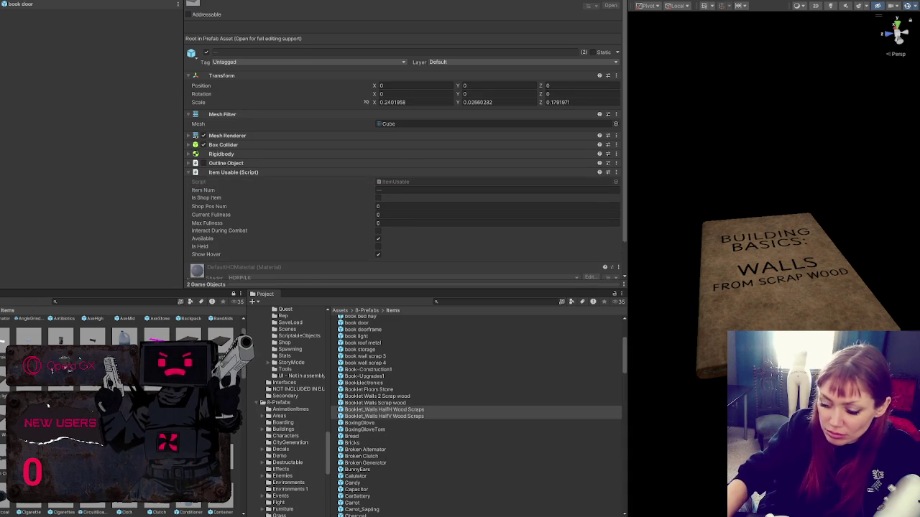
key("Delete")
key("Return")
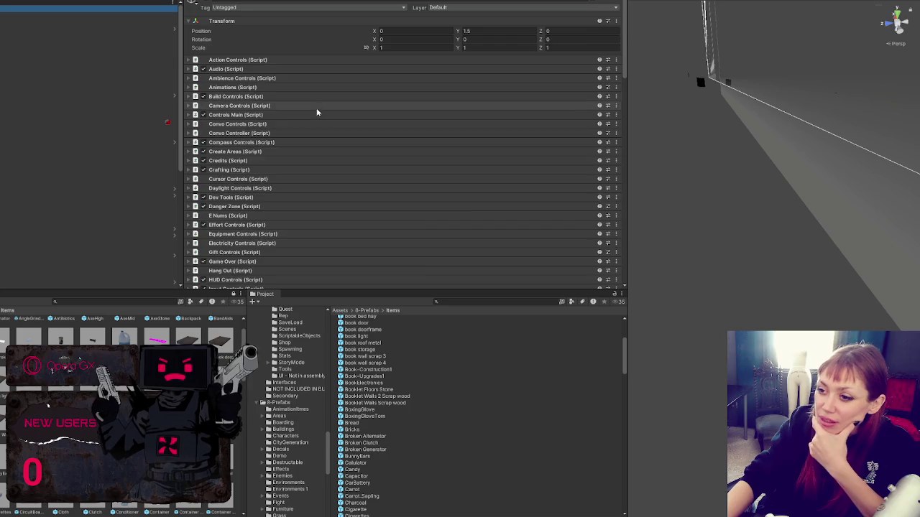
Step: Scroll the Item List, collapsing the Walls Half entries and reviewing Booklet: Walls Wood Scraps
scroll(316, 115, "down", 10)
scroll(317, 124, "up", 2)
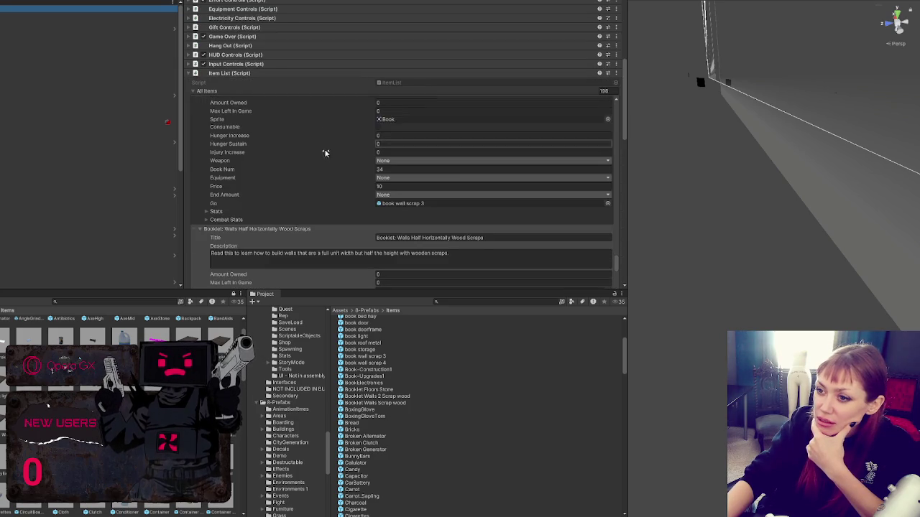
scroll(321, 140, "up", 3)
scroll(441, 161, "down", 2)
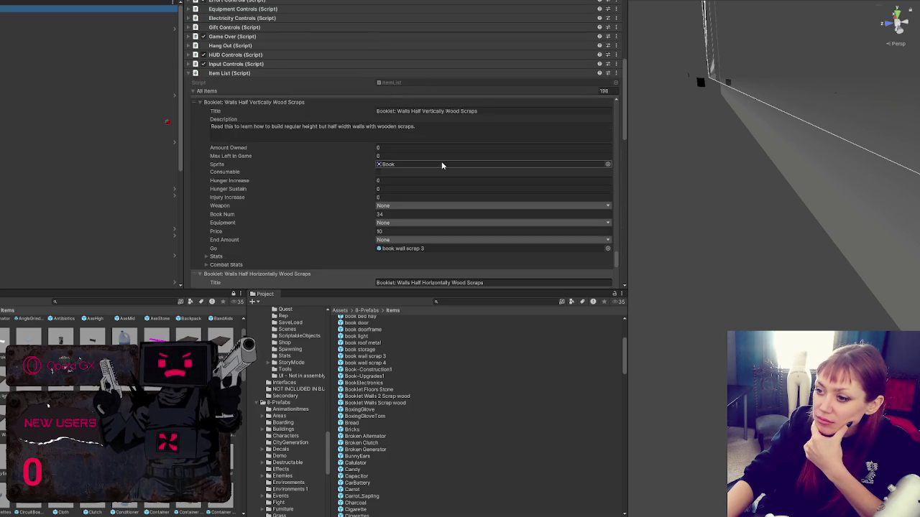
scroll(441, 161, "up", 1)
left_click(299, 125)
left_click(222, 133)
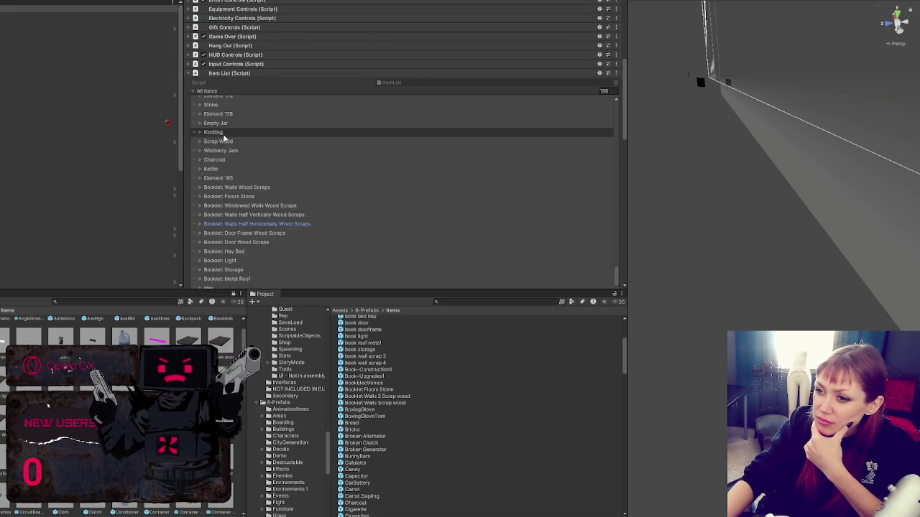
left_click(232, 187)
scroll(342, 178, "down", 3)
scroll(244, 124, "up", 1)
left_click(244, 122)
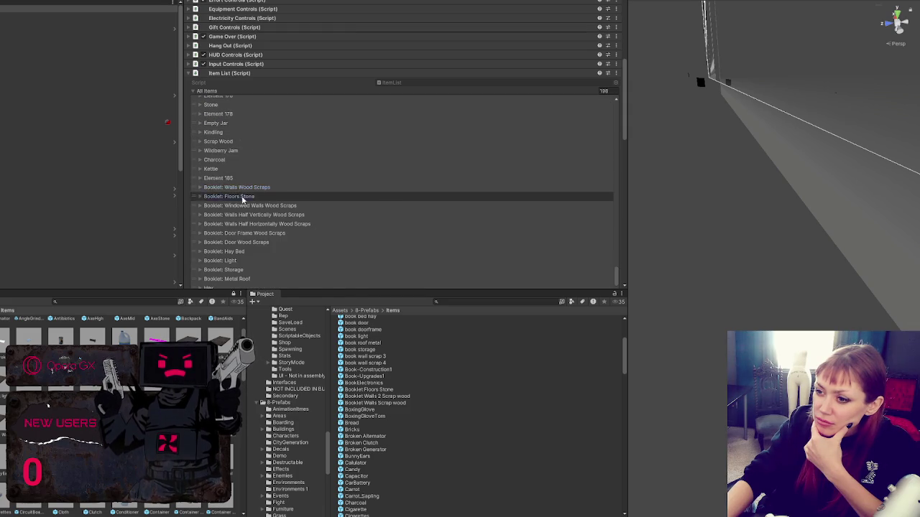
Step: Review the Floors Stone and Windowed Walls Wood Scraps booklet entries, then select book bed hay
left_click(237, 129)
left_click(252, 131)
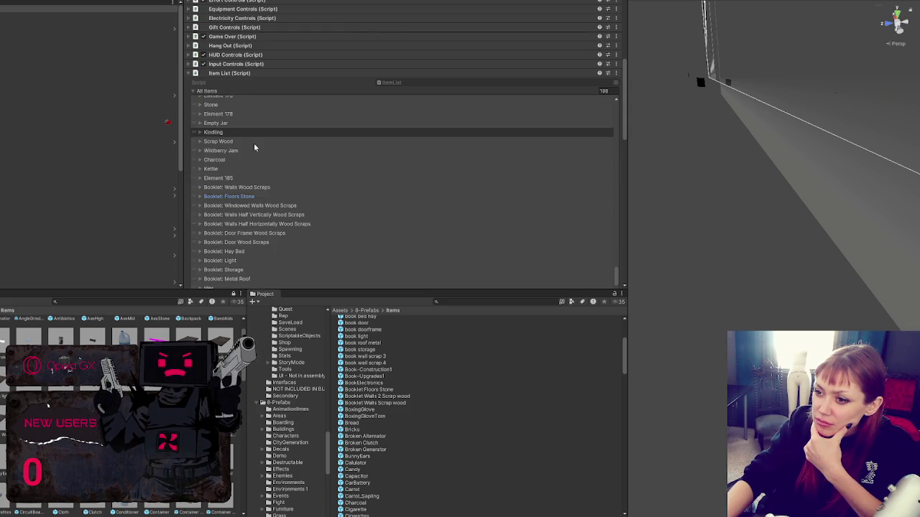
key("Down")
key("Right")
left_click(257, 159)
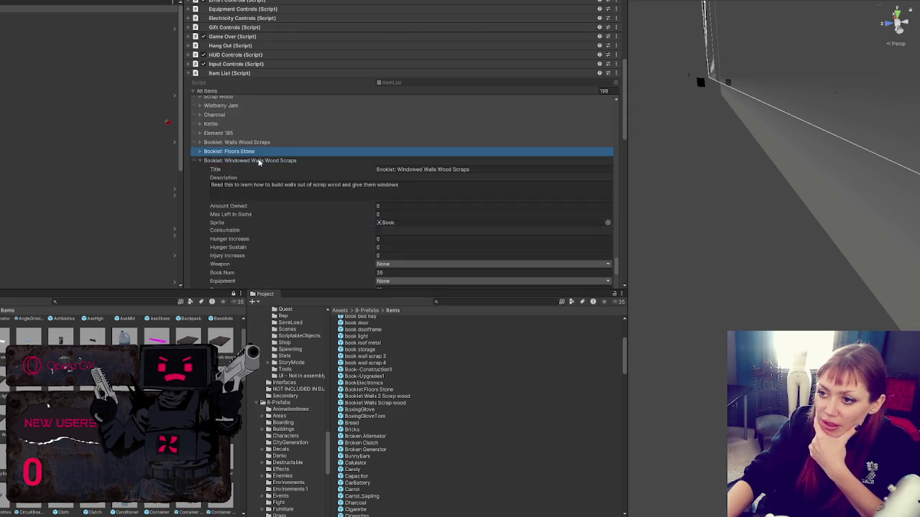
left_click(193, 341)
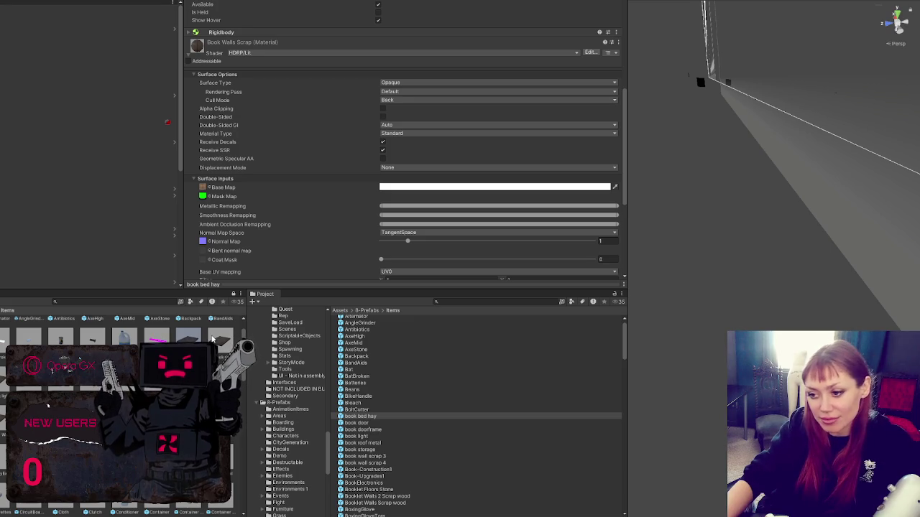
Step: Give the book door prefab the book door cover material from Booklets/Scrap Wood
left_click(217, 340)
scroll(368, 363, "up", 1)
scroll(368, 362, "down", 10)
scroll(298, 369, "down", 8)
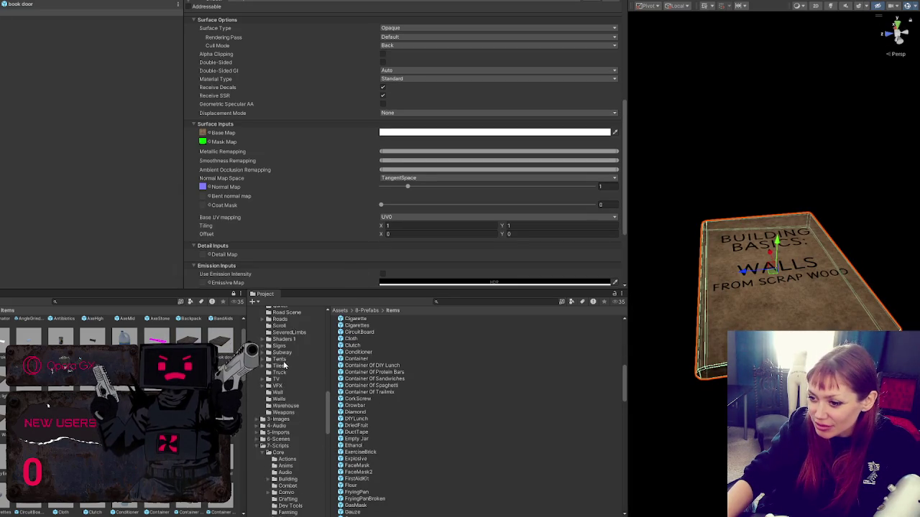
scroll(297, 370, "up", 10)
left_click(303, 431)
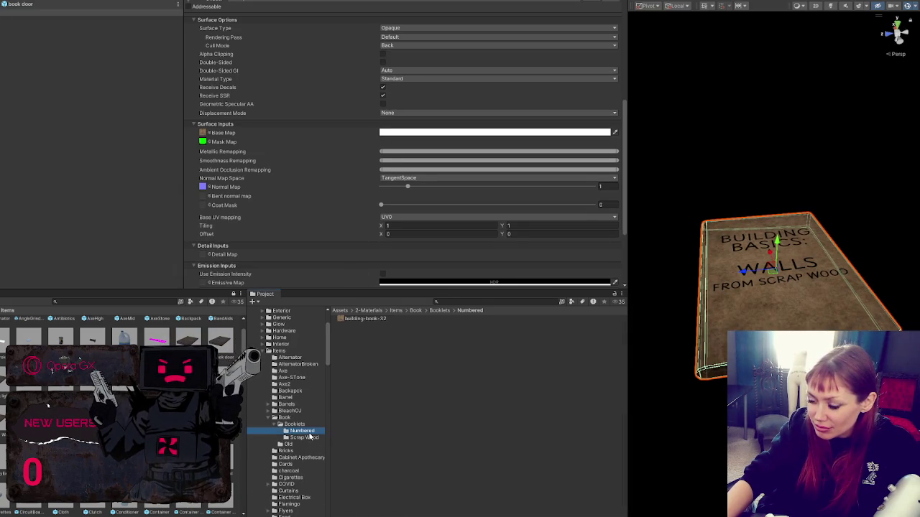
left_click(309, 438)
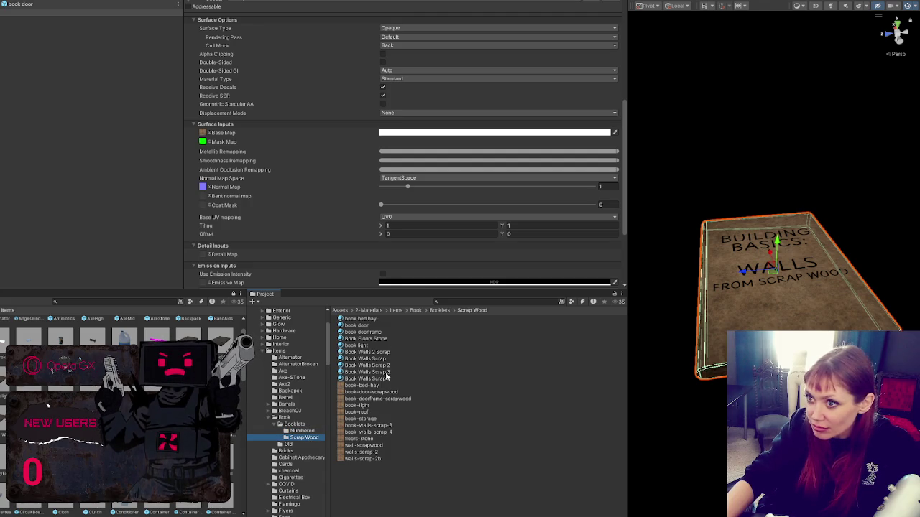
scroll(306, 141, "up", 8)
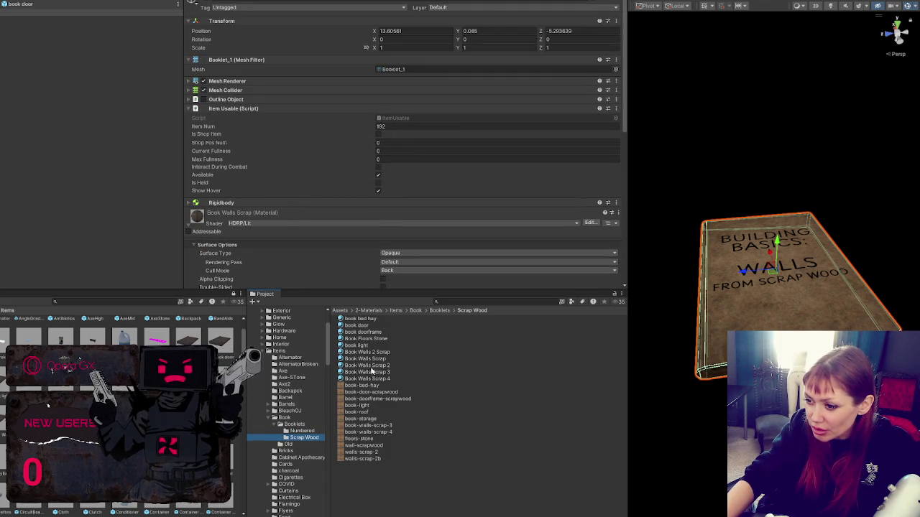
left_click_drag(366, 327, 731, 322)
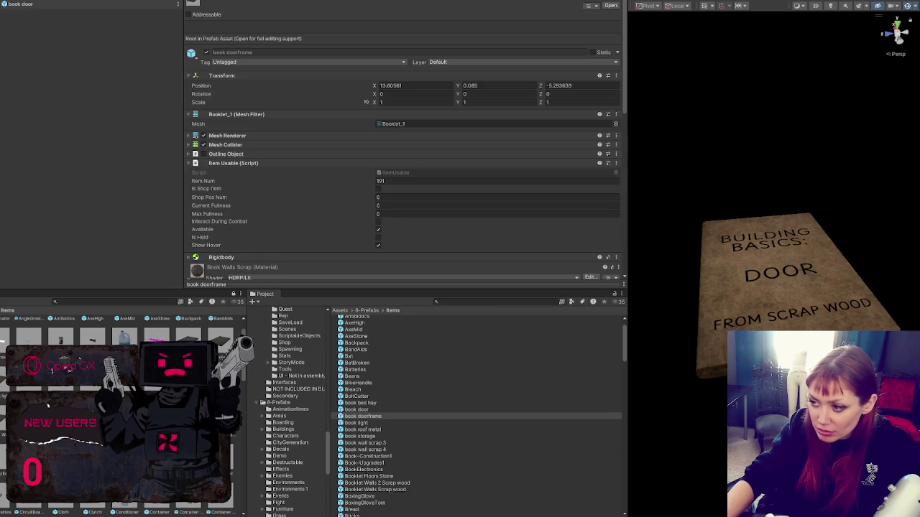
Step: Apply the DOOR FRAME cover material to the book doorframe prefab and save it
mouse_move(371, 416)
left_mouse_down()
mouse_move(484, 386)
mouse_move(431, 404)
mouse_move(378, 407)
mouse_move(402, 412)
left_mouse_up()
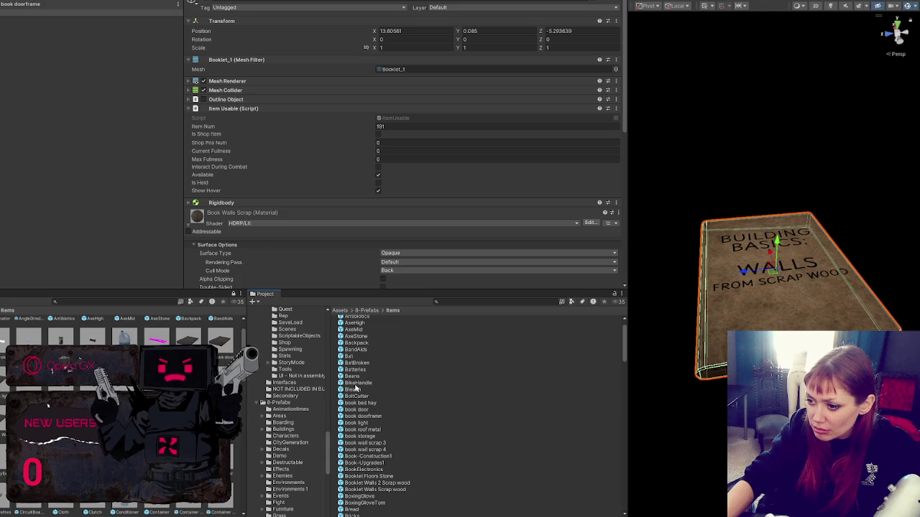
scroll(313, 364, "down", 10)
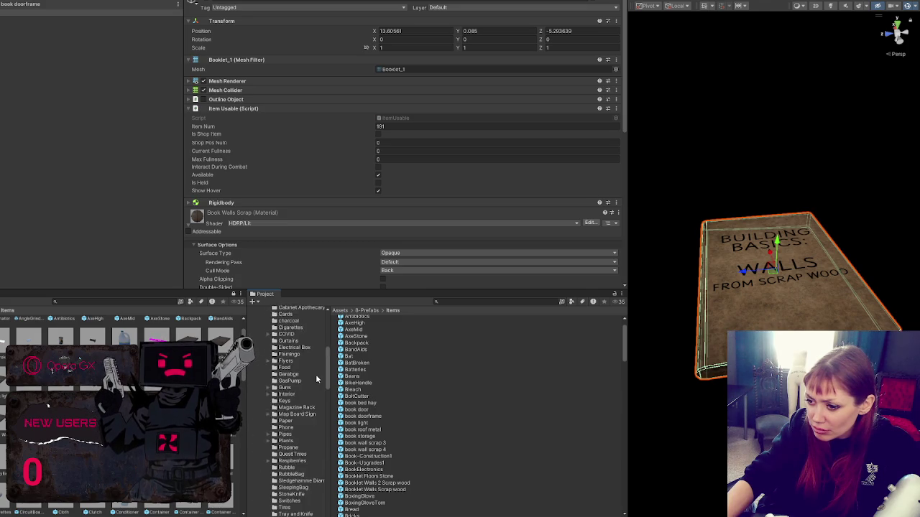
left_click(296, 438)
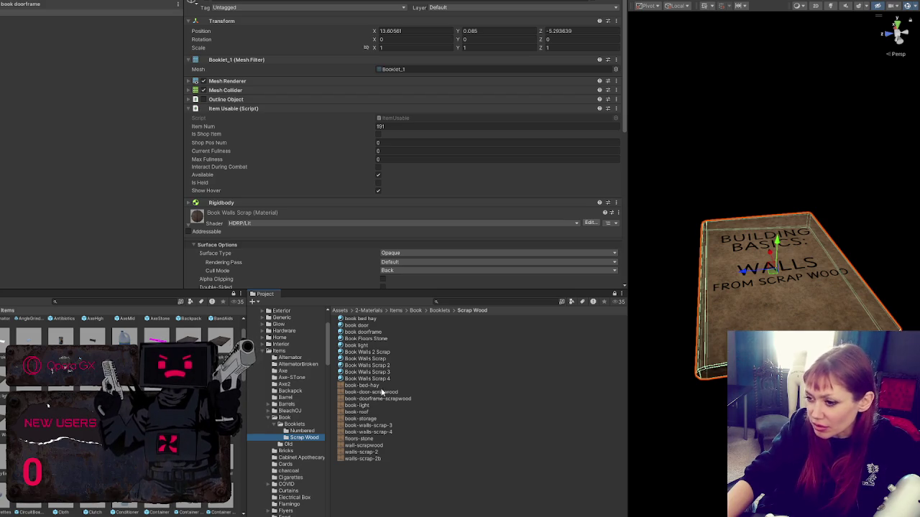
left_click_drag(366, 332, 747, 323)
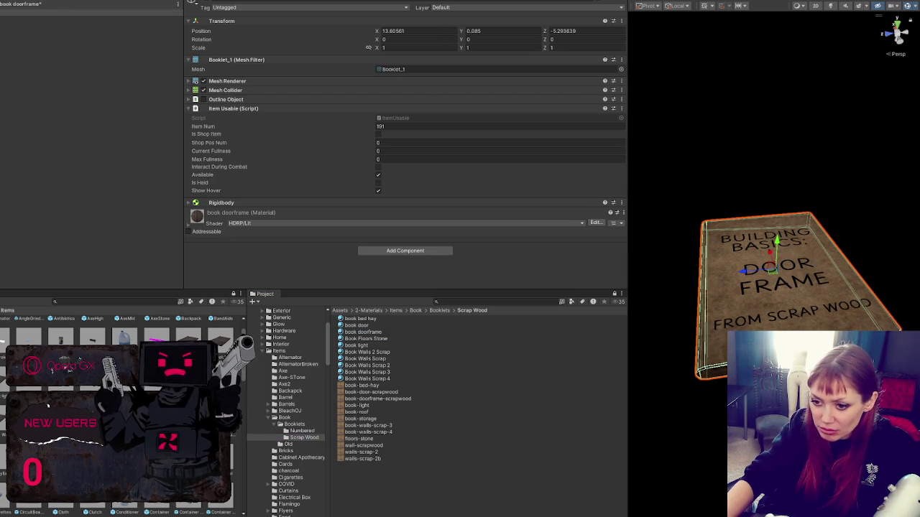
double_click(2, 386)
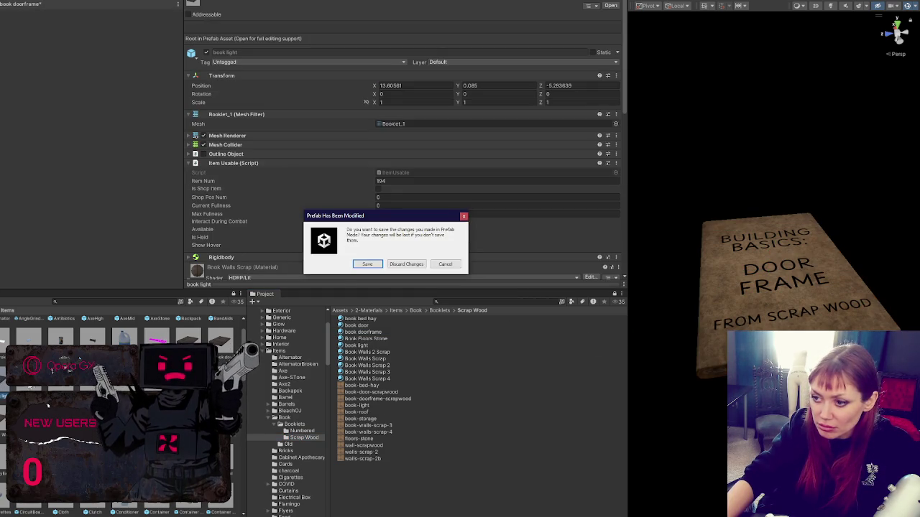
left_click(366, 263)
Step: Delete the unwanted Materials folder and give the book light prefab its LIGHT cover material
left_click(32, 388)
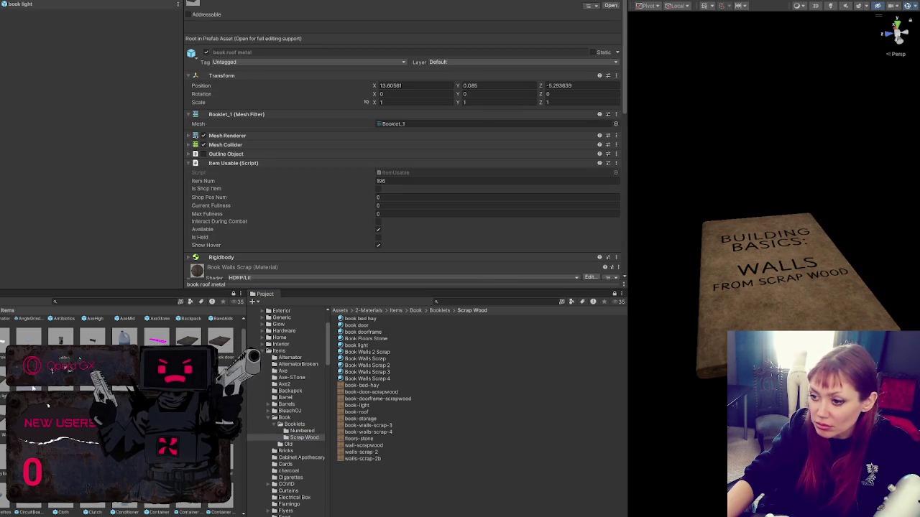
left_click_drag(360, 406, 717, 337)
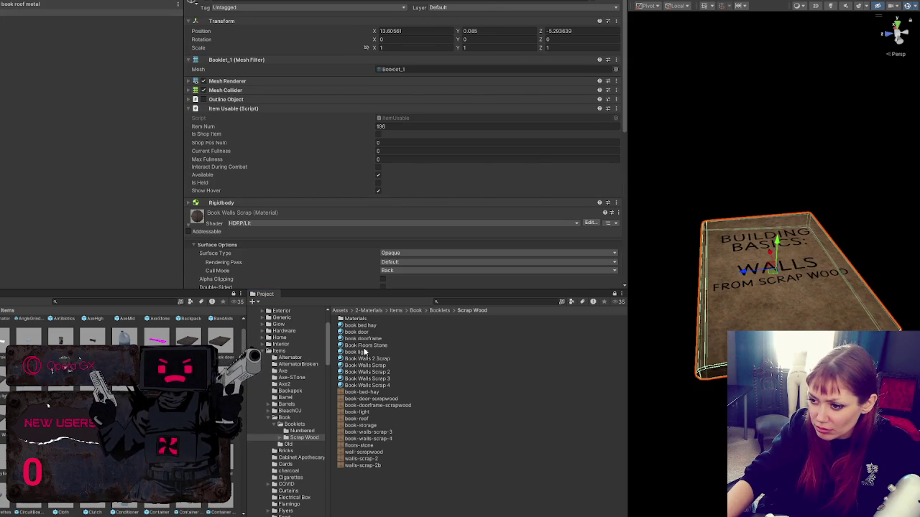
left_click(358, 318)
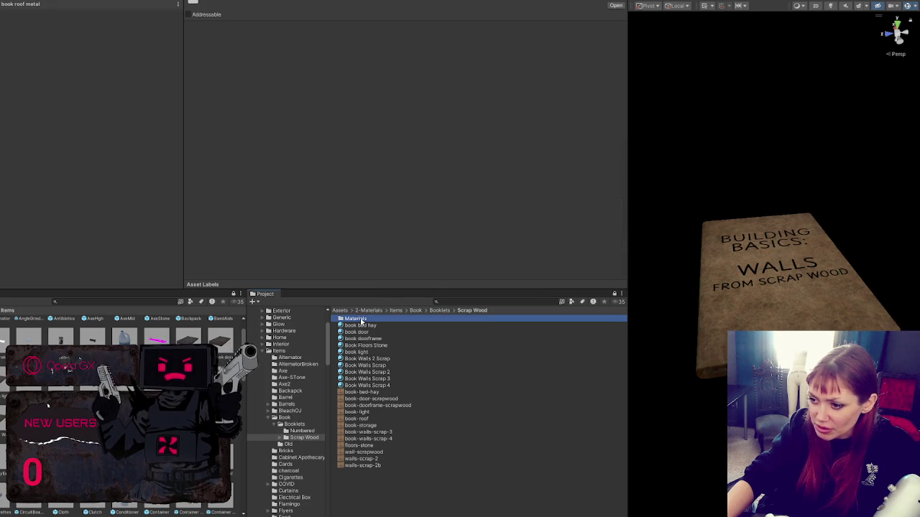
key("Delete")
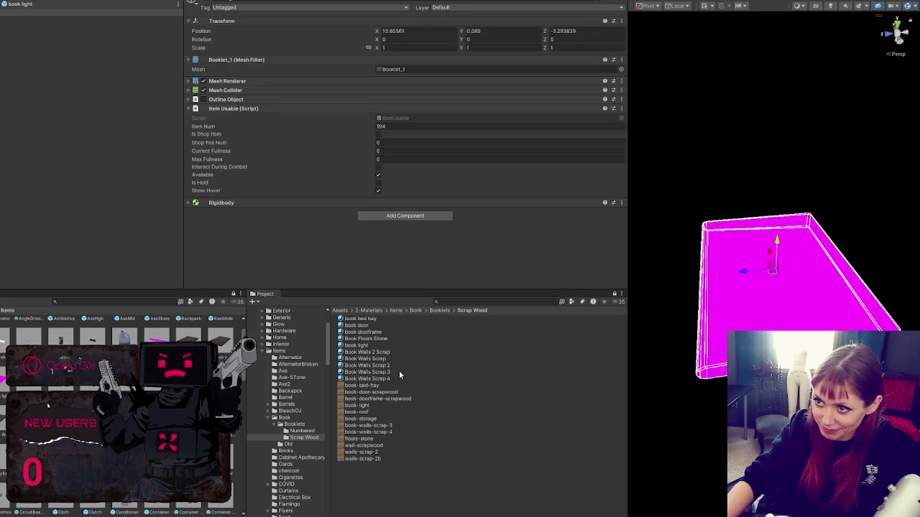
left_click_drag(363, 349, 775, 299)
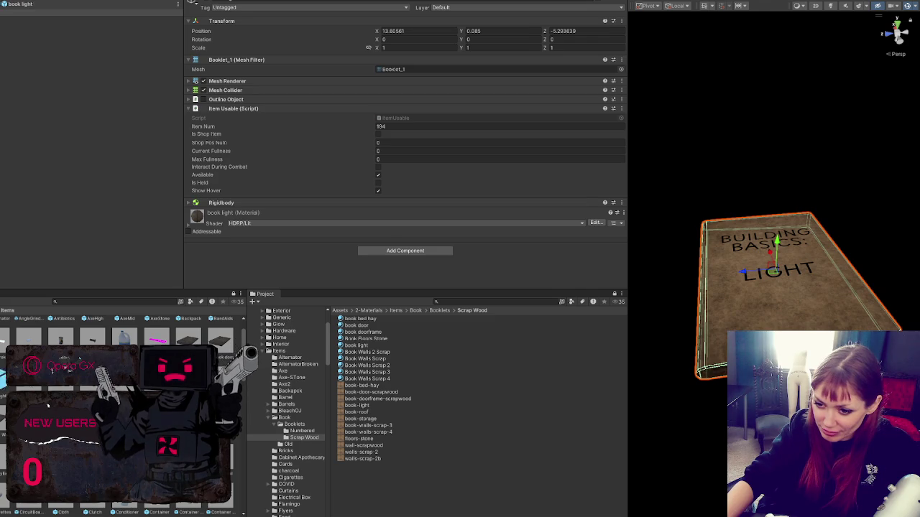
double_click(255, 377)
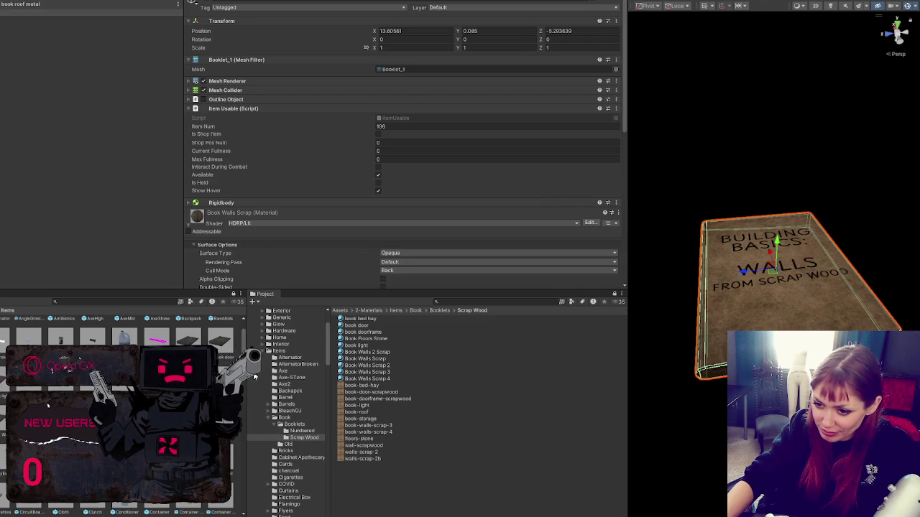
Step: Duplicate the book light material as 'book roof', apply it and set the roof cover texture as Base Map
left_click(367, 343)
key("ctrl+d")
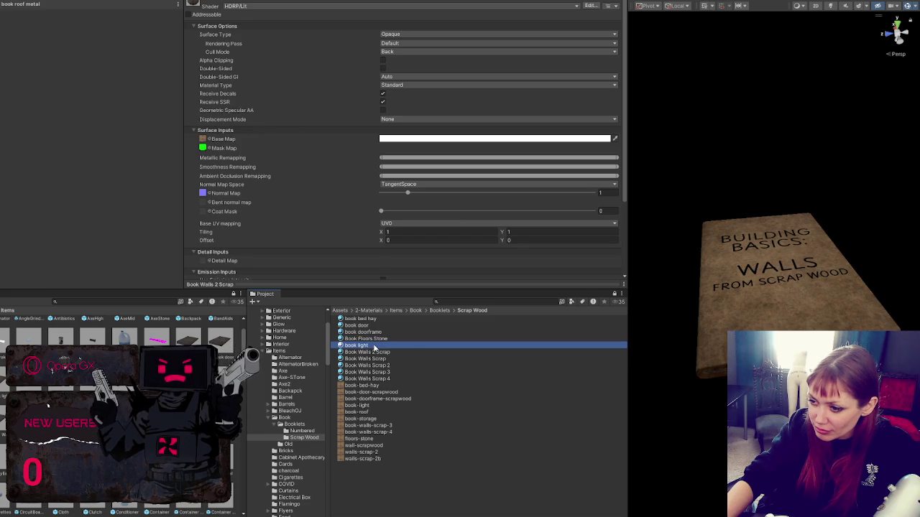
key("F2")
type("book roof")
key("Return")
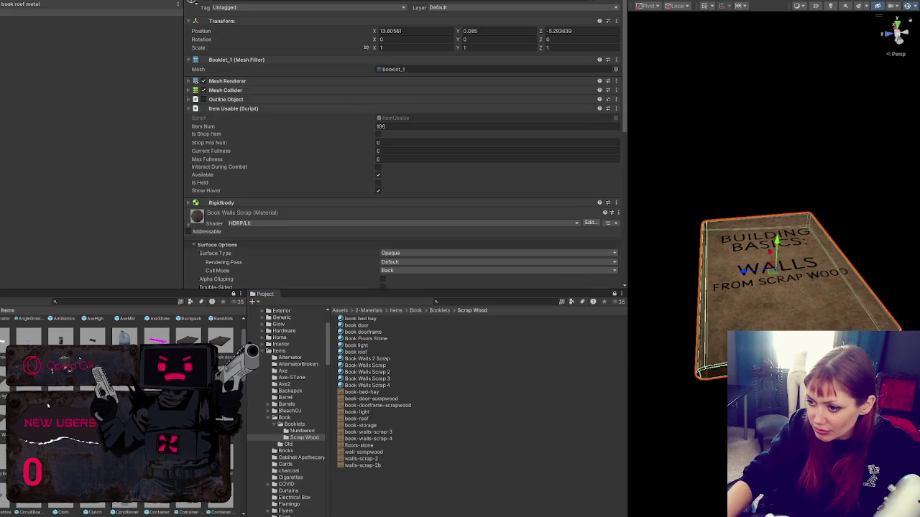
left_click_drag(365, 354, 405, 237)
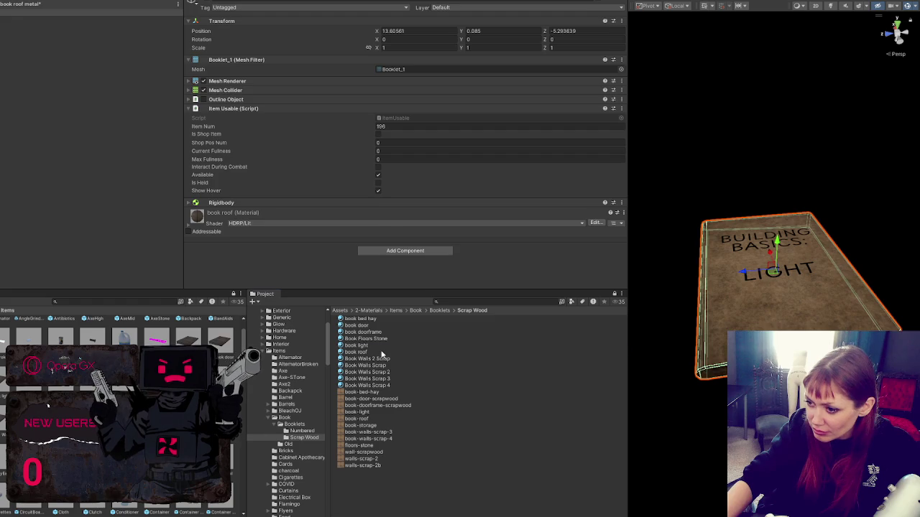
left_click(384, 353)
mouse_move(363, 420)
left_mouse_down()
mouse_move(253, 156)
mouse_move(202, 139)
left_mouse_up()
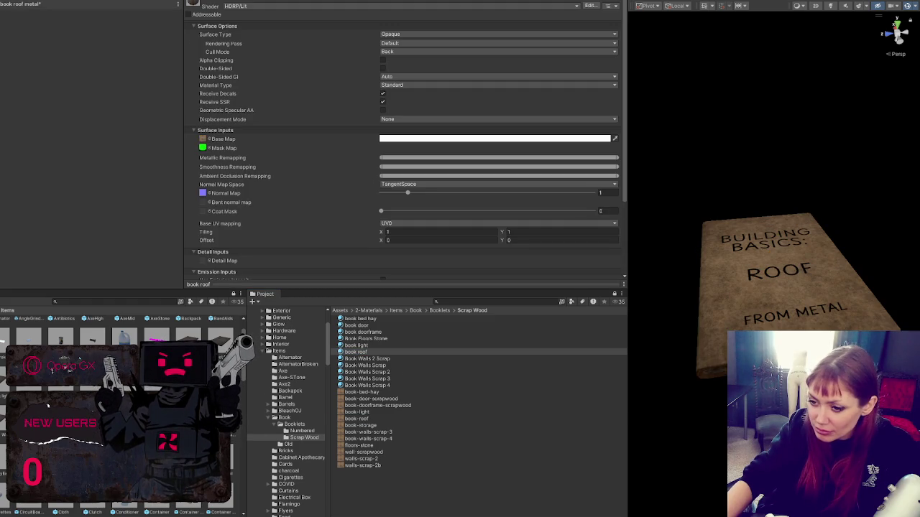
key("ctrl+z")
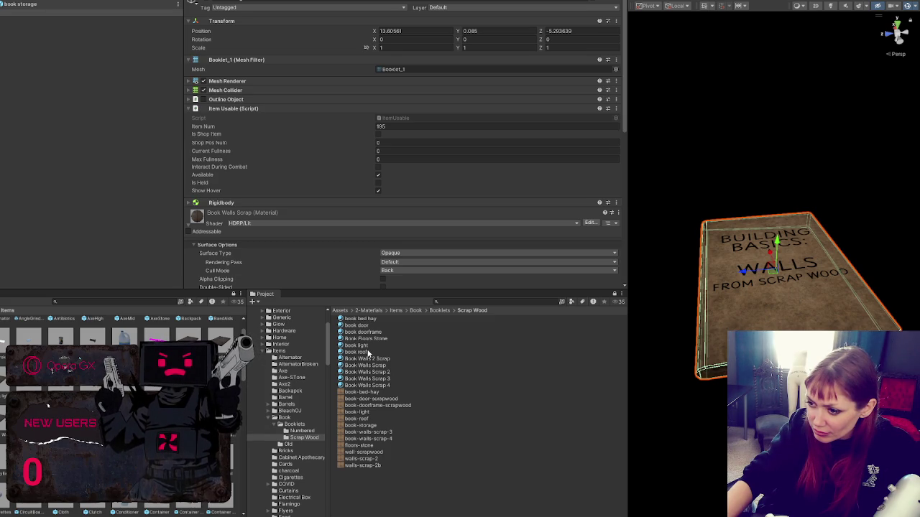
Step: Duplicate book roof as 'book storage' with the book storage texture as its Base Map
left_click(367, 353)
key("ctrl+d")
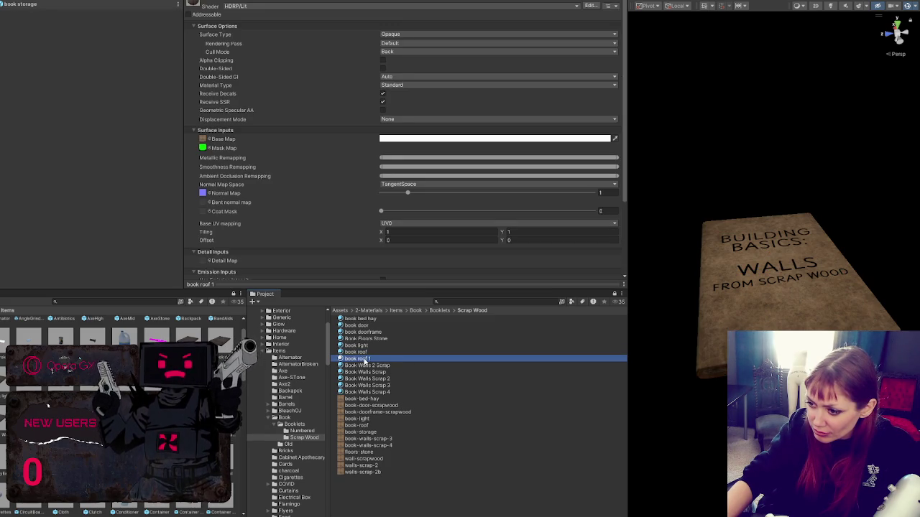
type("book storage")
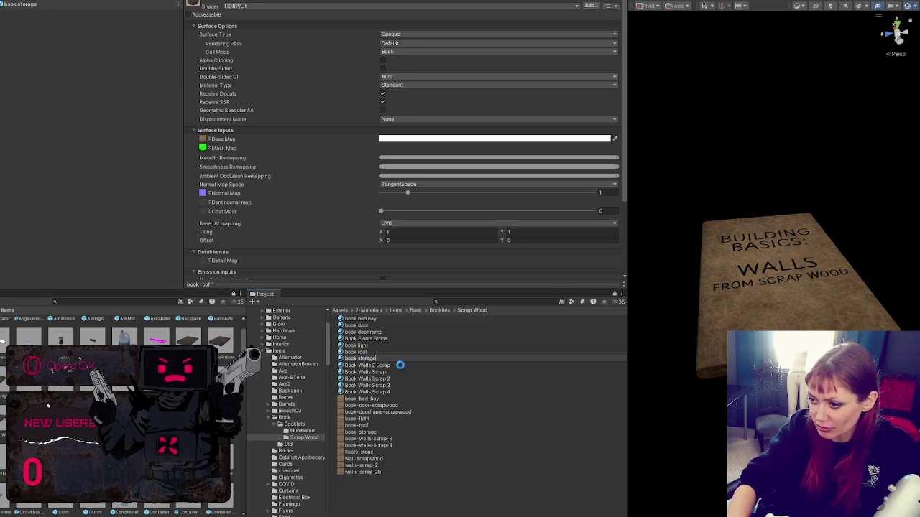
key("Return")
mouse_move(366, 432)
left_mouse_down()
mouse_move(460, 251)
mouse_move(205, 140)
left_mouse_up()
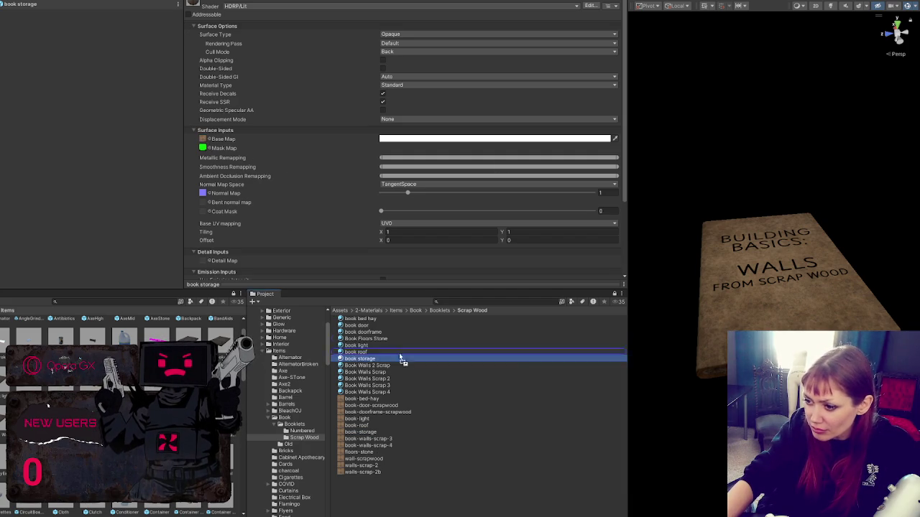
key("ctrl+z")
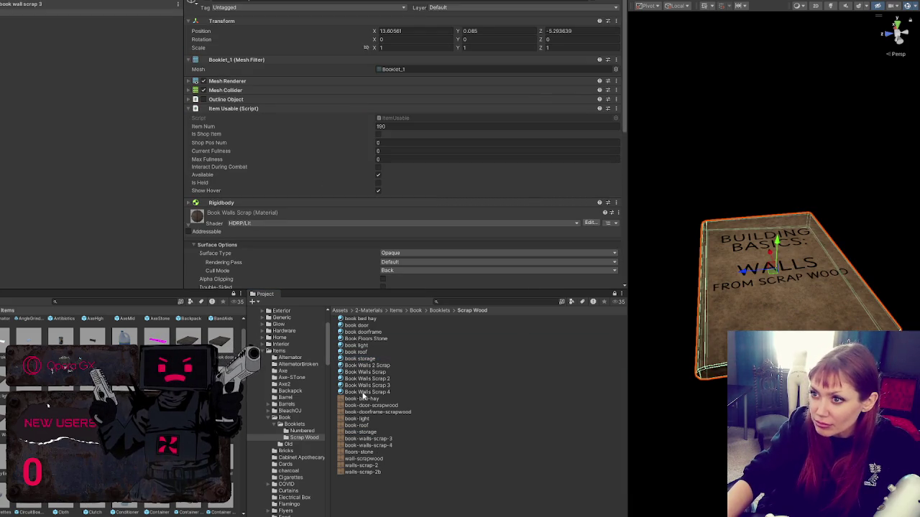
Step: Give the wall scrap booklets the Book Walls Scrap 3 and Book Walls Scrap 4 materials
mouse_move(384, 385)
left_mouse_down()
mouse_move(476, 375)
mouse_move(766, 277)
left_mouse_up()
mouse_move(387, 394)
left_mouse_down()
mouse_move(530, 380)
mouse_move(761, 326)
left_mouse_up()
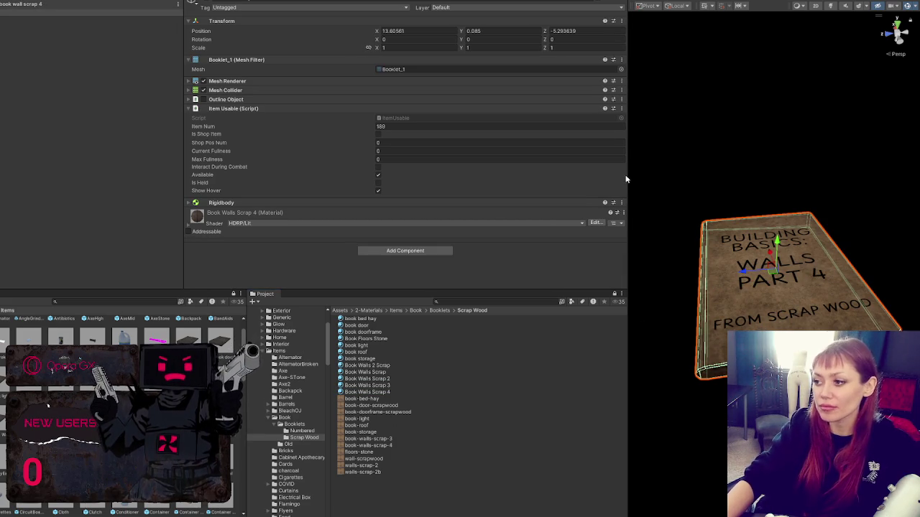
left_click_drag(628, 176, 174, 176)
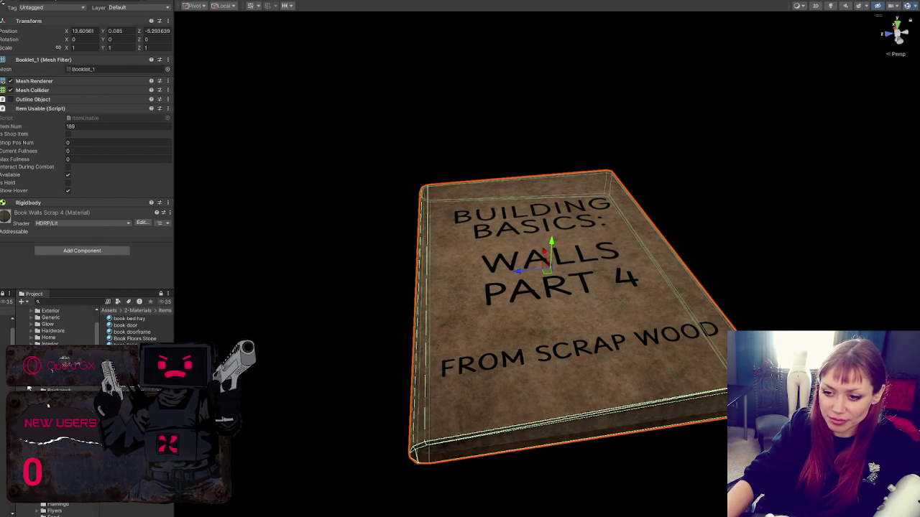
Step: Close the Project browser, deselect the book and start the game in DEV MODE
right_click(46, 293)
left_click(67, 338)
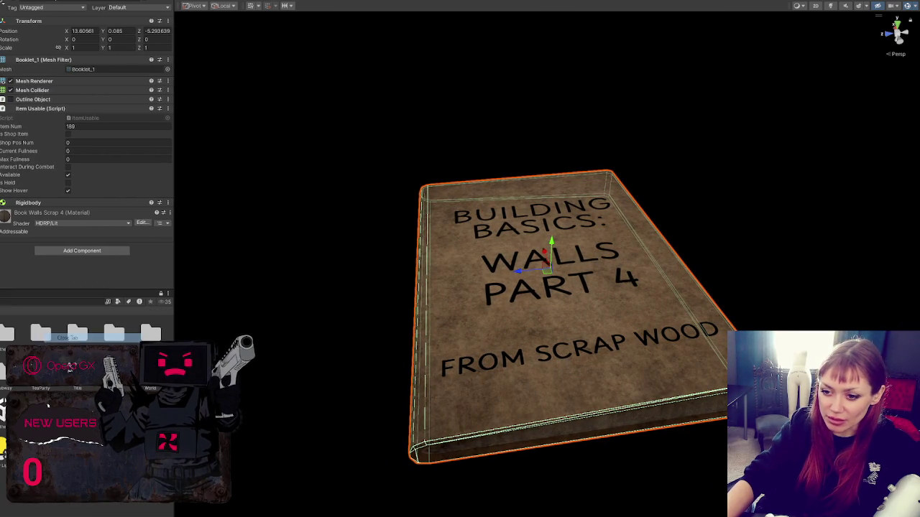
left_click(70, 368)
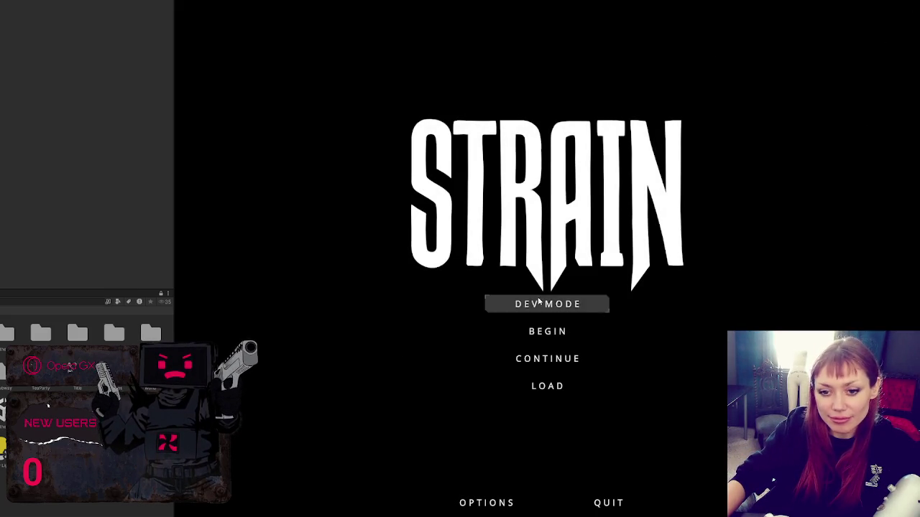
left_click(519, 302)
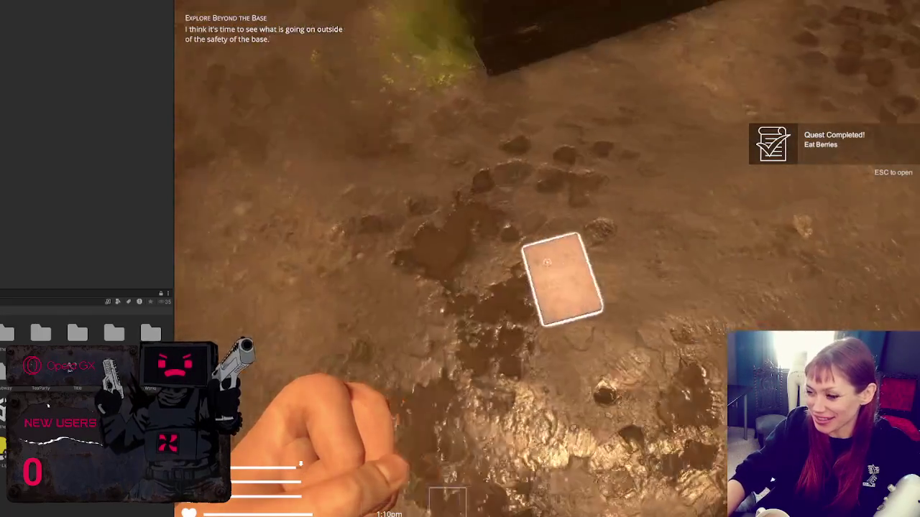
Step: Pick up the Floors booklet and check the Stone Floor option among the build options
key("e")
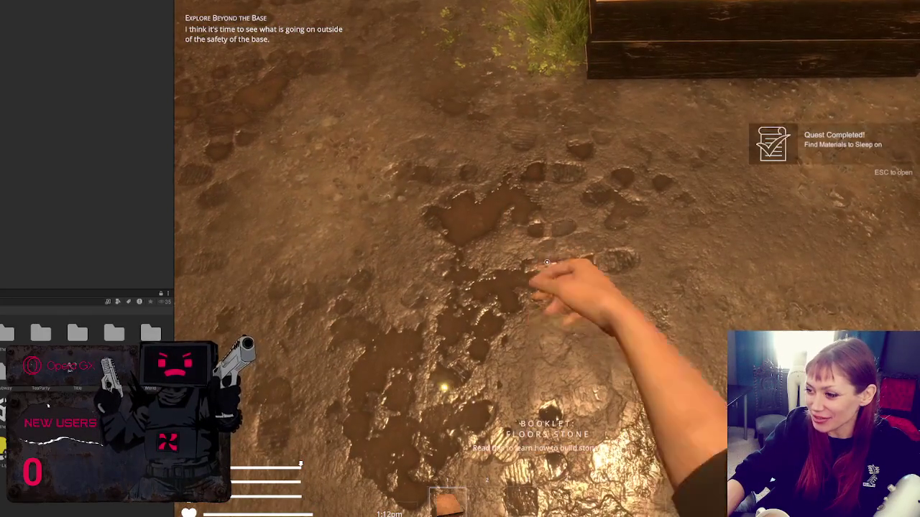
key("Escape")
key("e")
key("Escape")
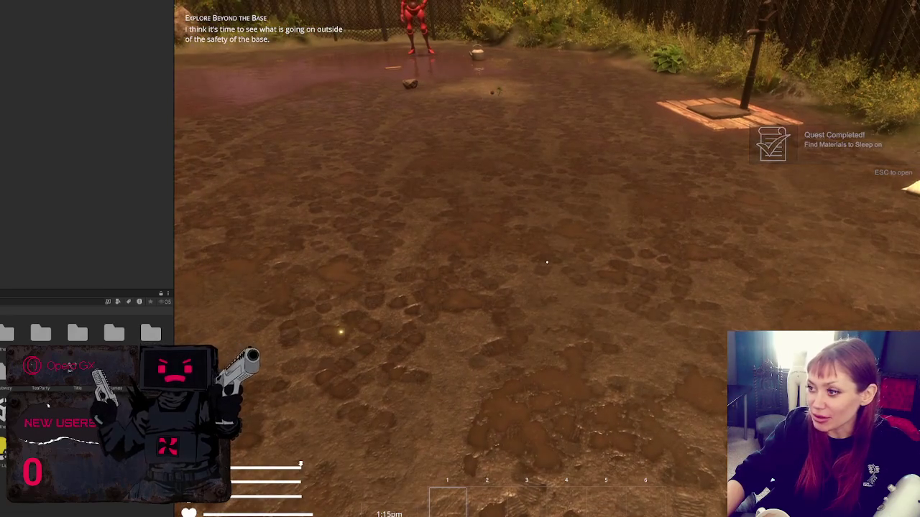
key("Escape")
key("e")
left_click(445, 122)
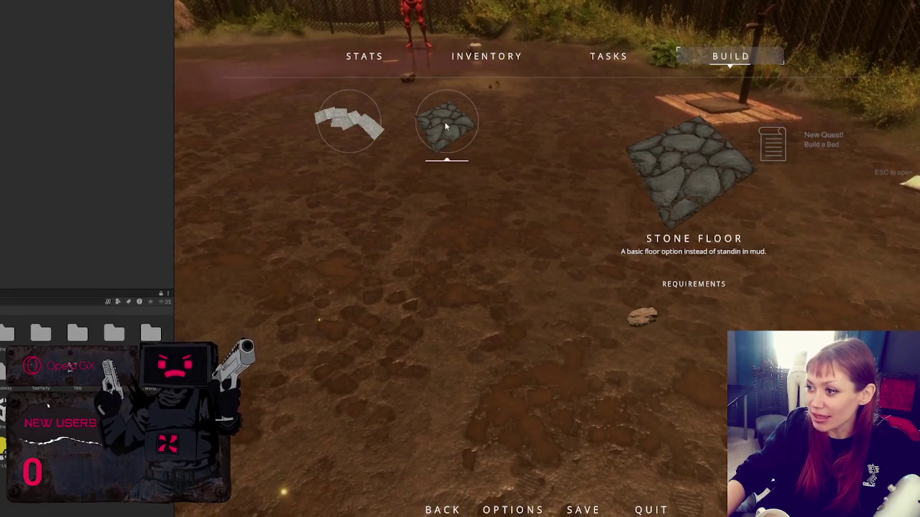
key("Escape")
Step: Pick up the walls booklet, review the build options, then stop Play mode
key("w")
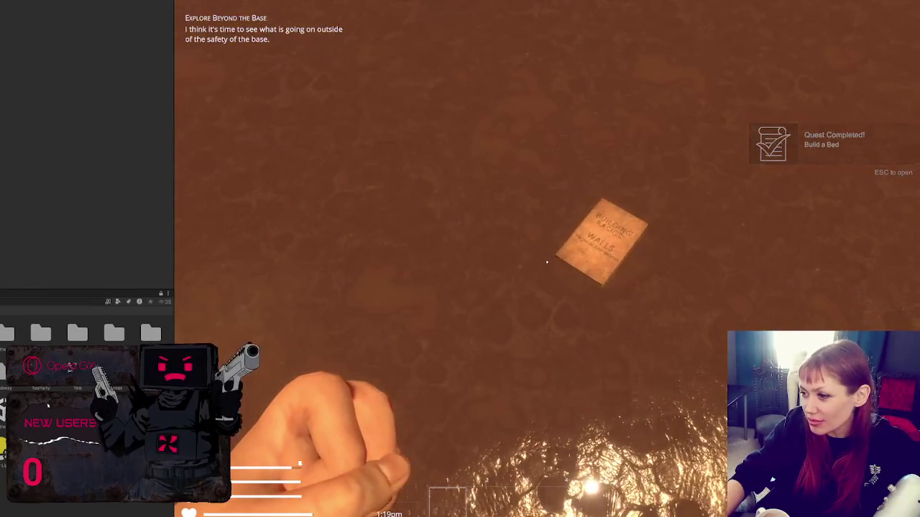
left_click(547, 262)
key("Escape")
key("Escape")
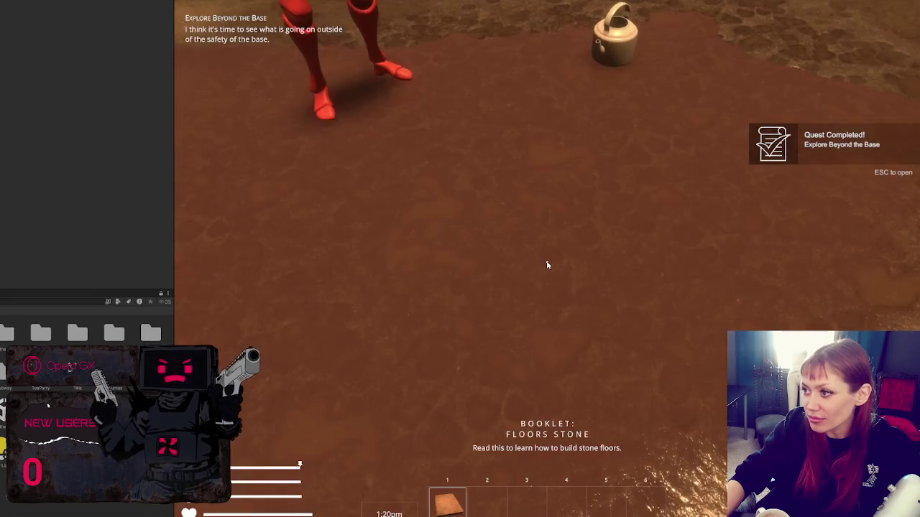
key("b")
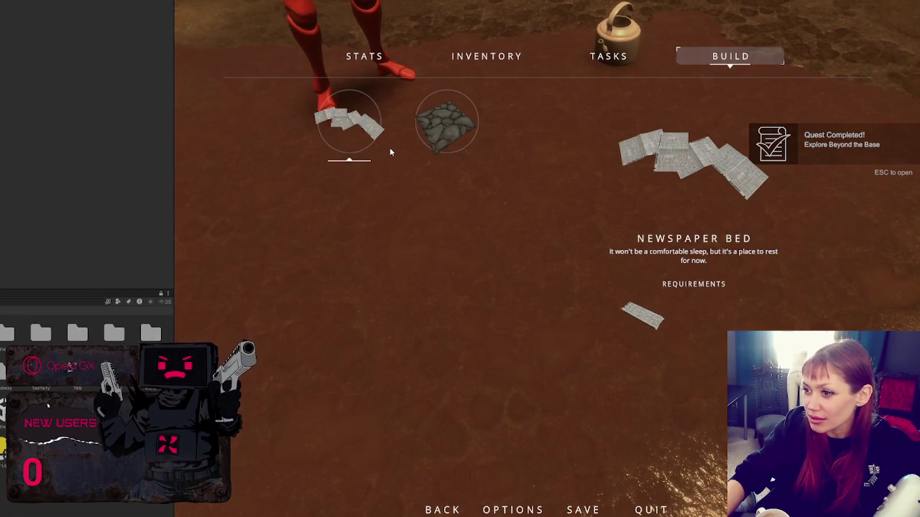
key("Escape")
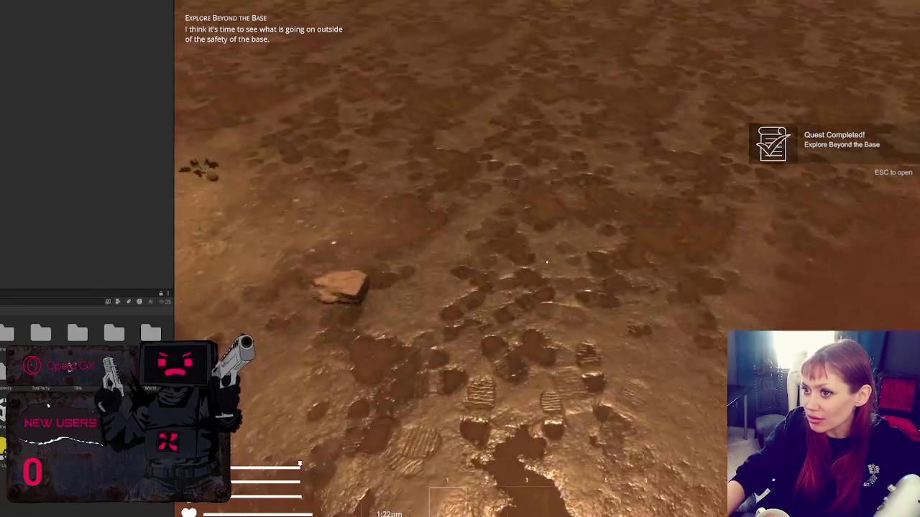
key("Escape")
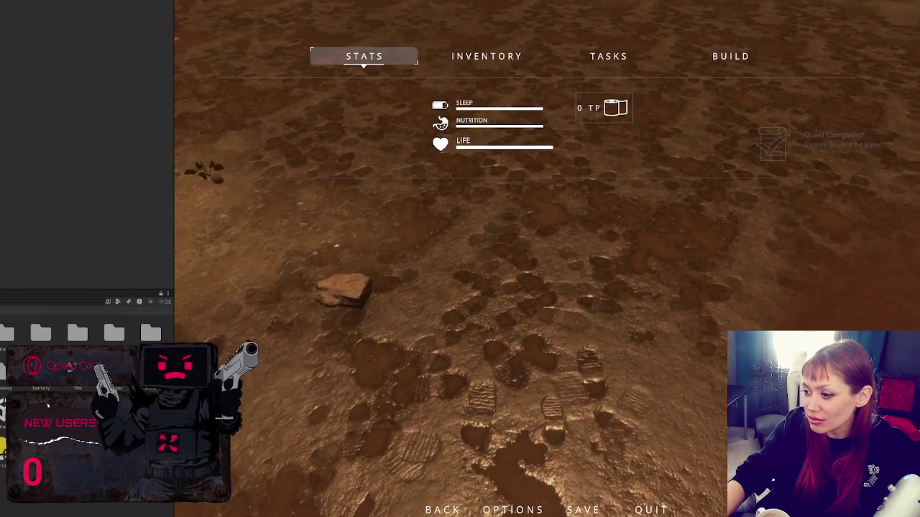
key("ctrl+p")
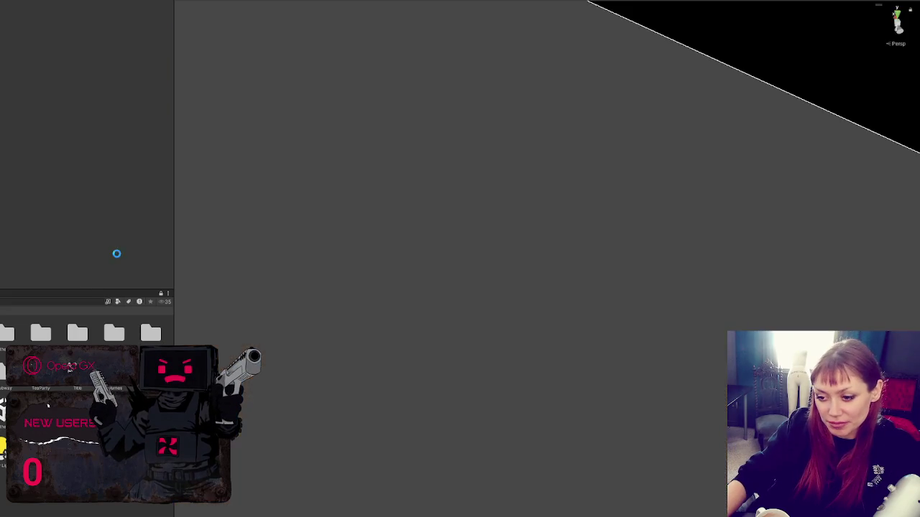
Step: Widen the Inspector, expand the Booklet: Walls Wood Scraps entry and open its linked prefab
left_click_drag(174, 234, 340, 236)
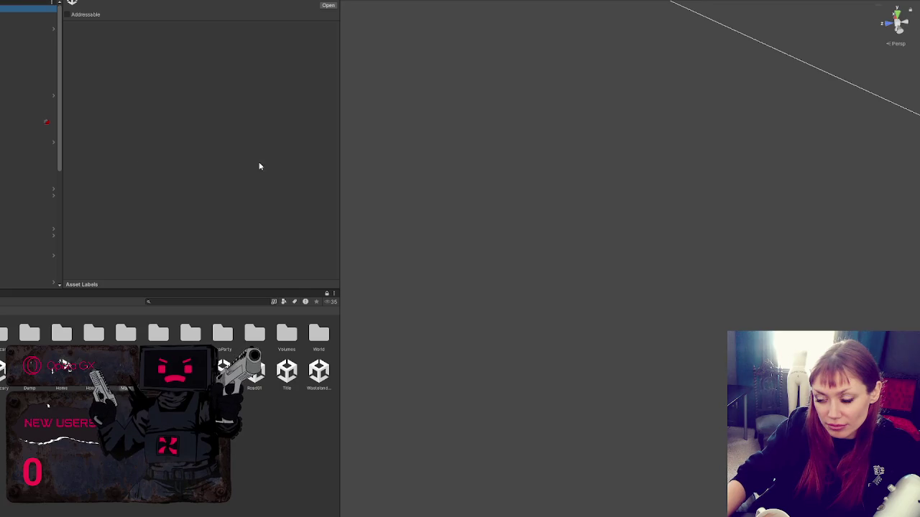
scroll(251, 158, "down", 10)
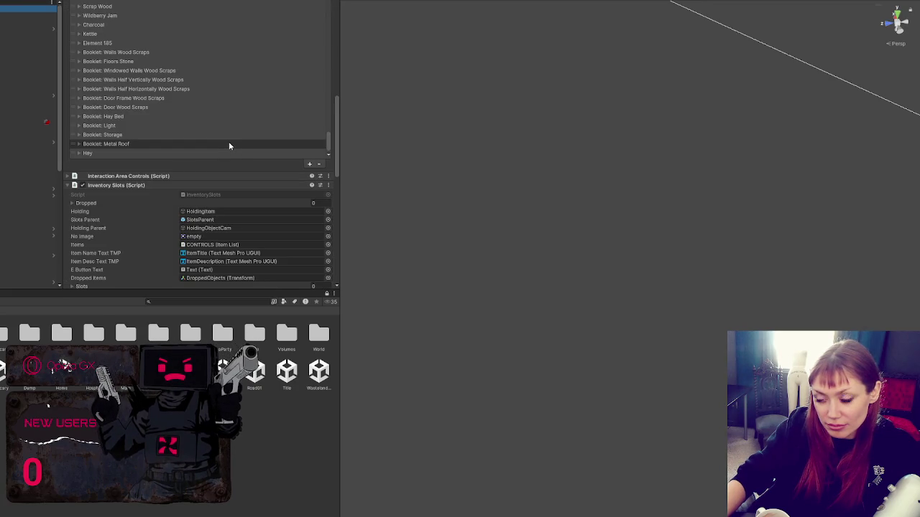
left_click(137, 53)
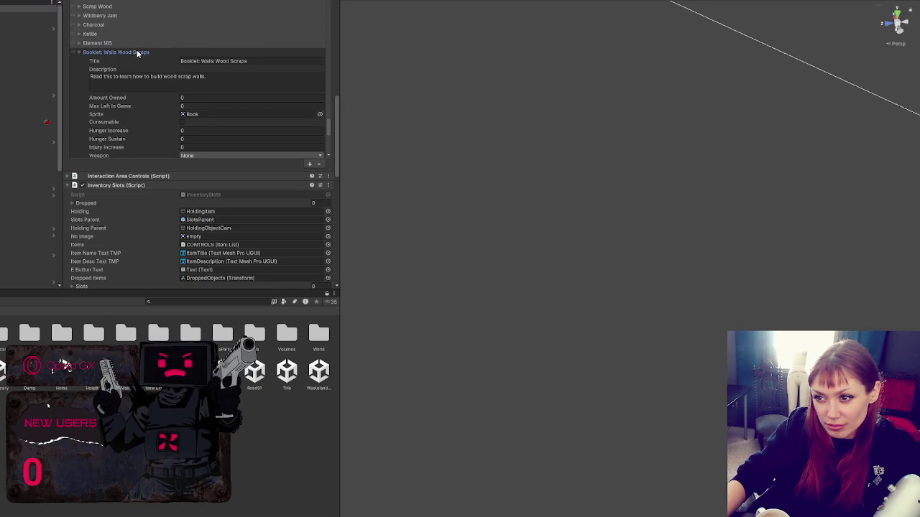
scroll(137, 55, "down", 2)
scroll(137, 56, "down", 2)
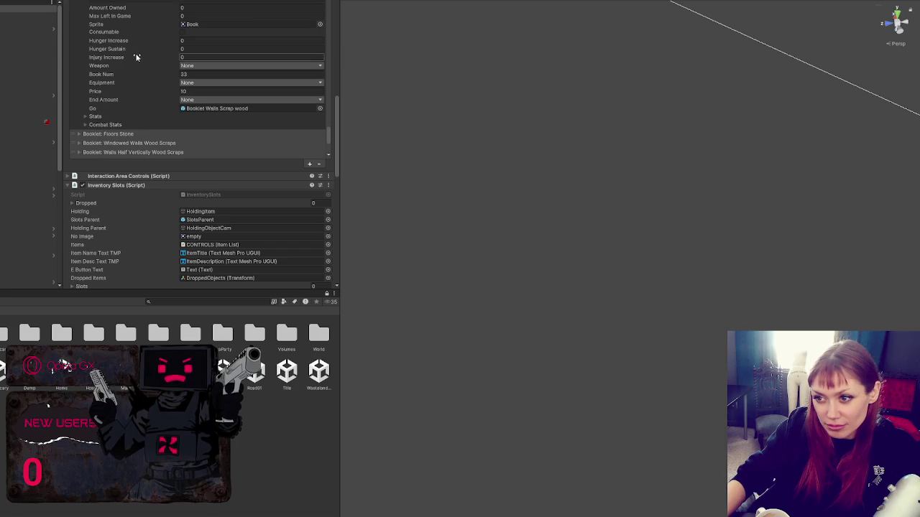
left_click(209, 109)
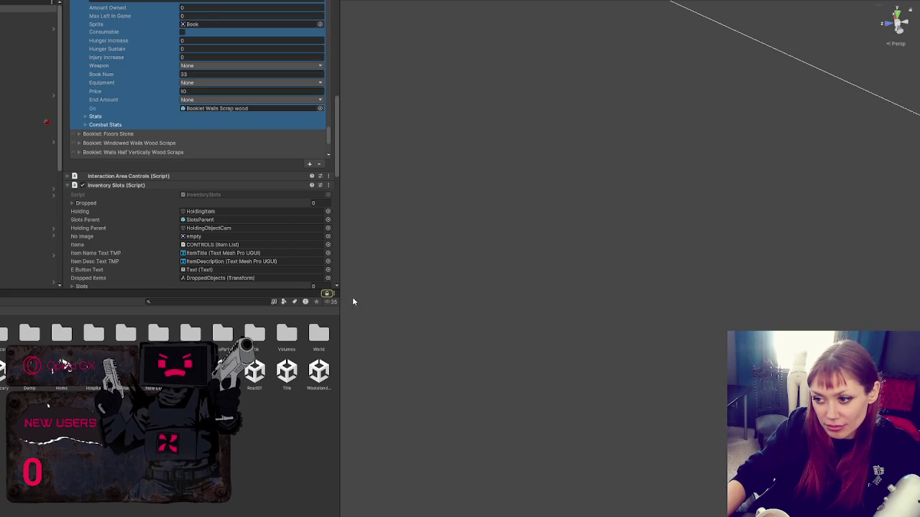
left_click(237, 110)
double_click(237, 108)
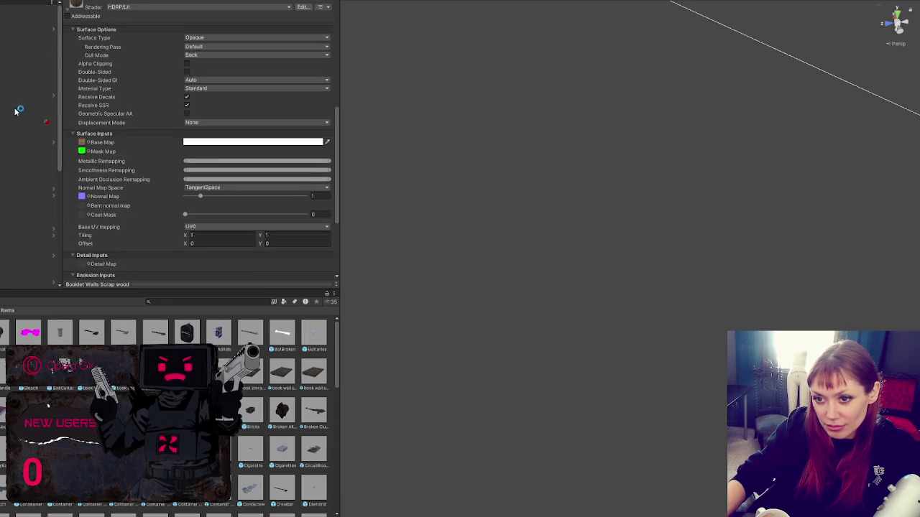
Step: Retitle the entry 'Booklet: Walls Wood Scraps' and open the booklet prefab it links to
scroll(186, 155, "down", 8)
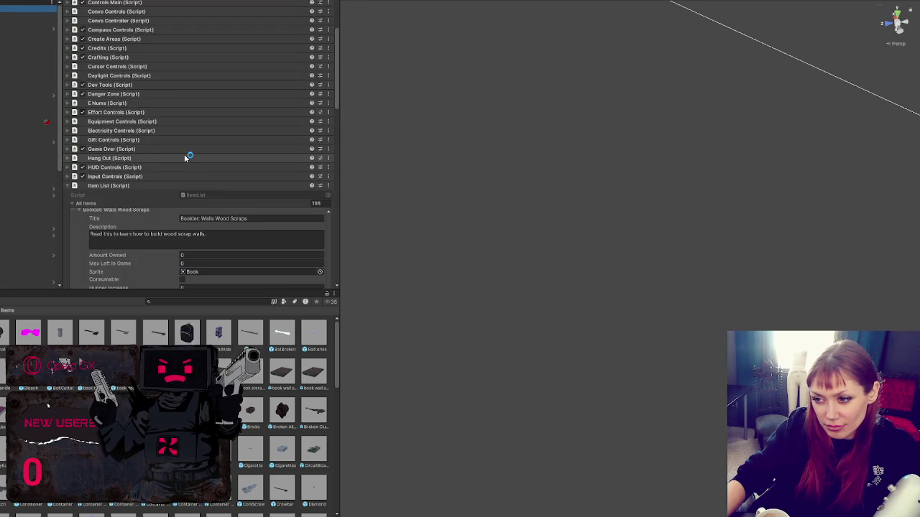
scroll(183, 154, "down", 5)
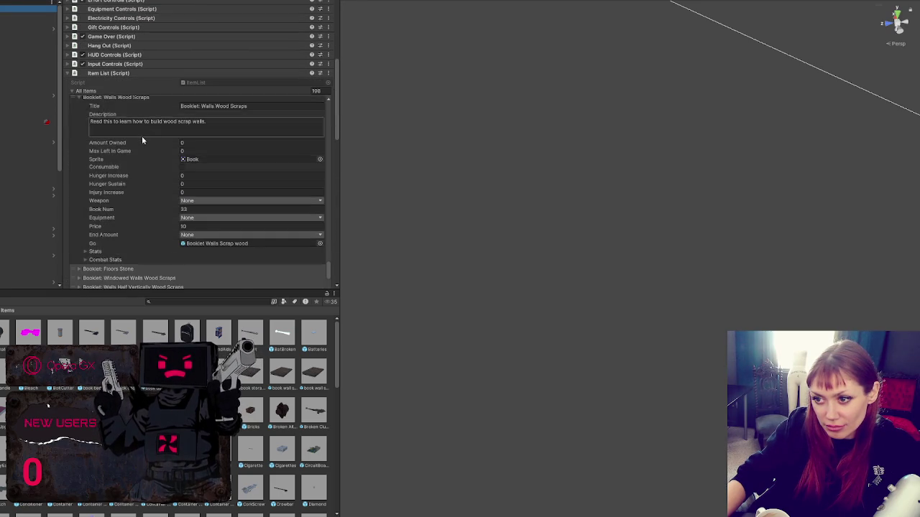
left_click(227, 150)
key("ctrl+a")
key("BackSpace")
type("Booklet: Walls Wood Scraps")
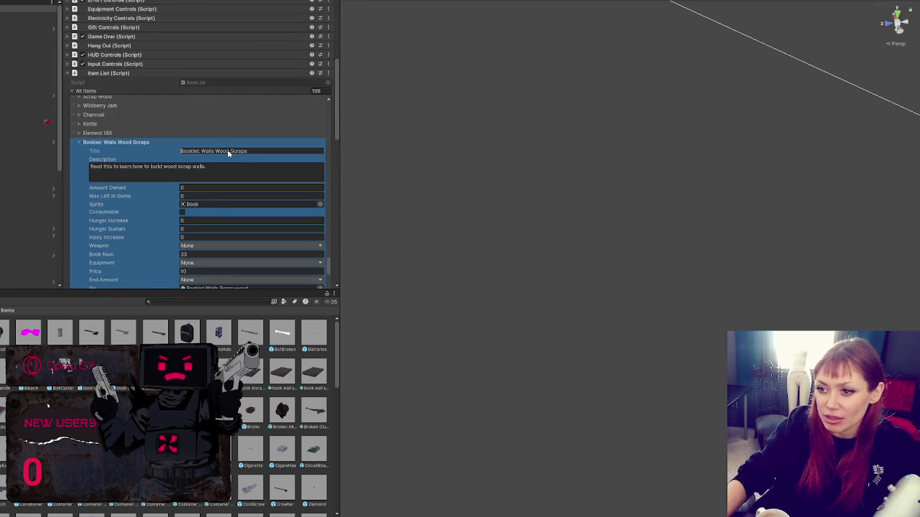
scroll(233, 210, "down", 3)
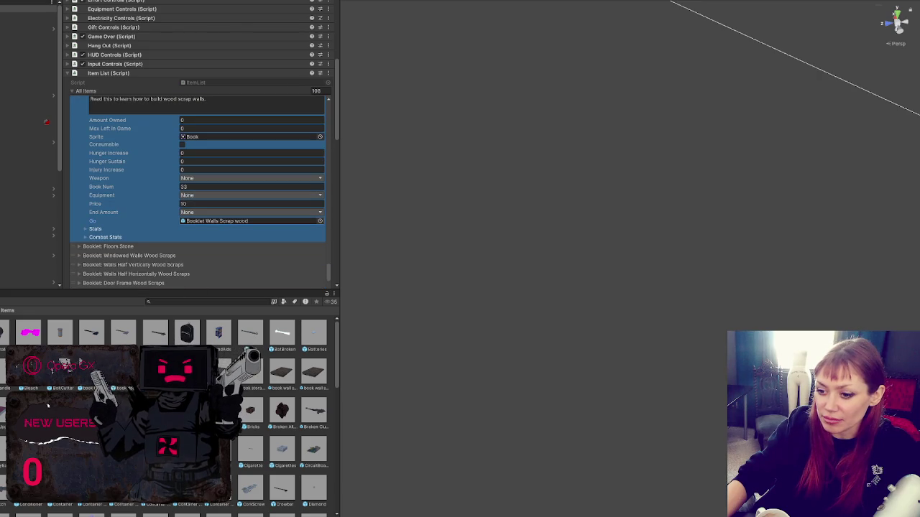
double_click(220, 222)
scroll(153, 216, "down", 10)
scroll(150, 208, "up", 5)
scroll(149, 200, "down", 5)
scroll(134, 196, "up", 15)
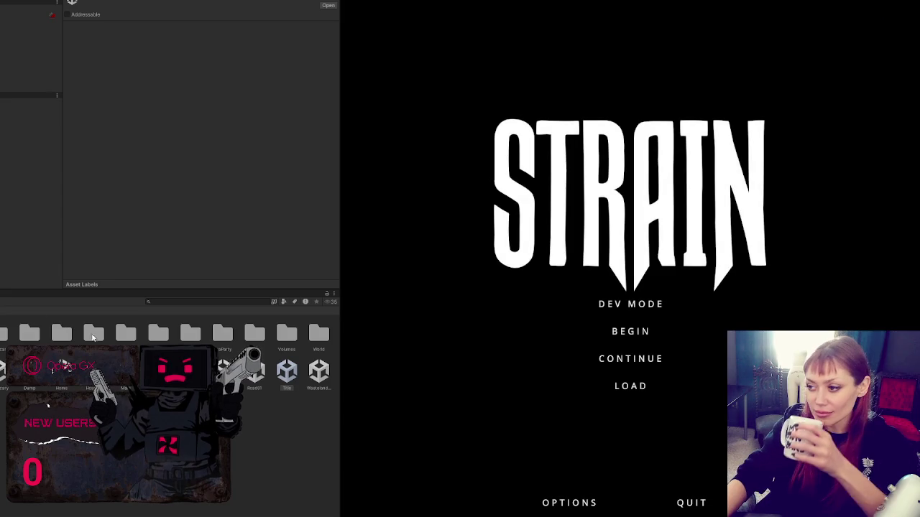
Step: Start the STRAIN game in DEV MODE from its title menu
left_click(636, 309)
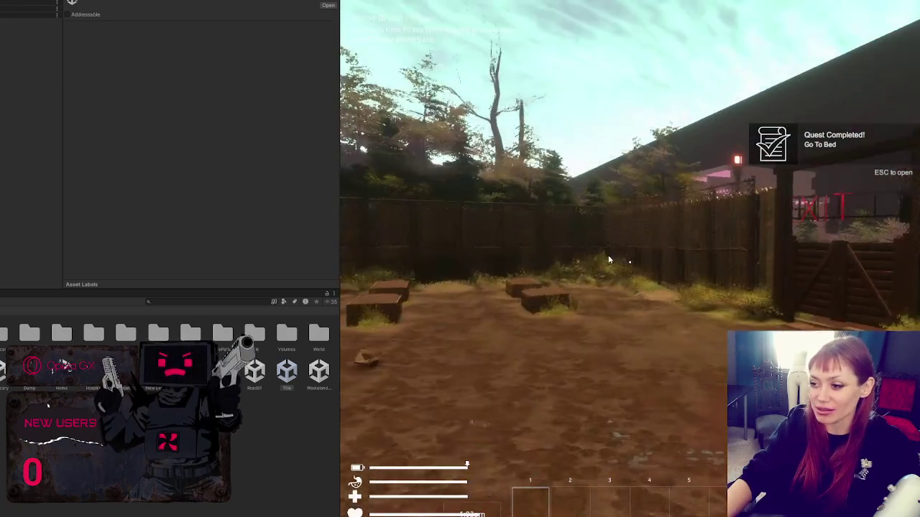
Step: Widen the Game view, pick up the item by the benches and check the unlocked build items
key("Escape")
left_click_drag(338, 220, 47, 229)
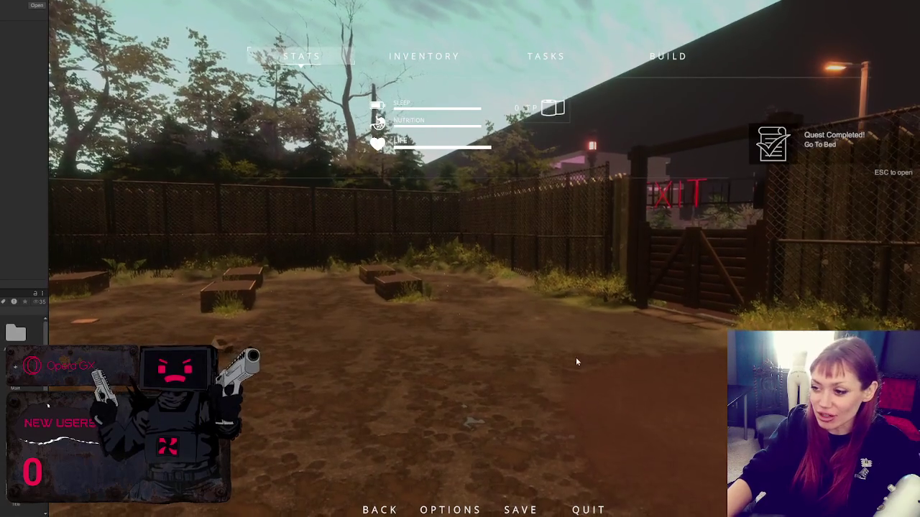
key("Escape")
key("w")
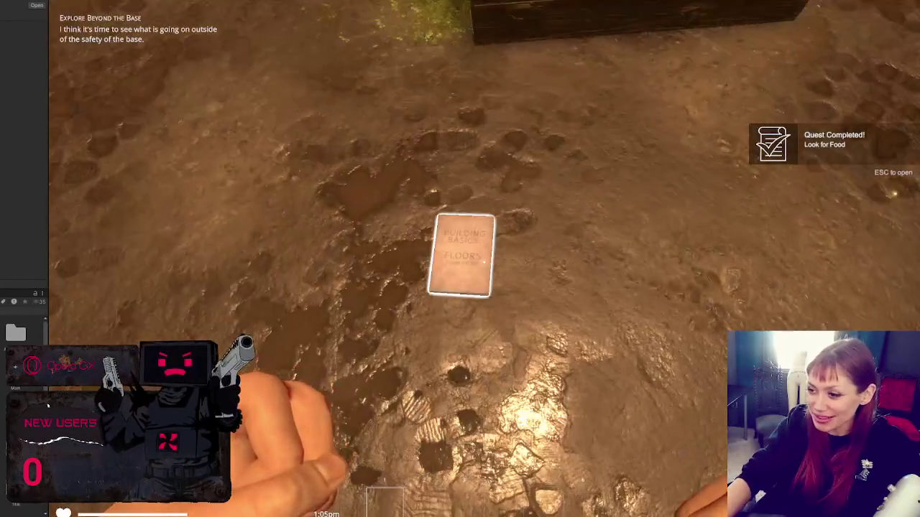
key("e")
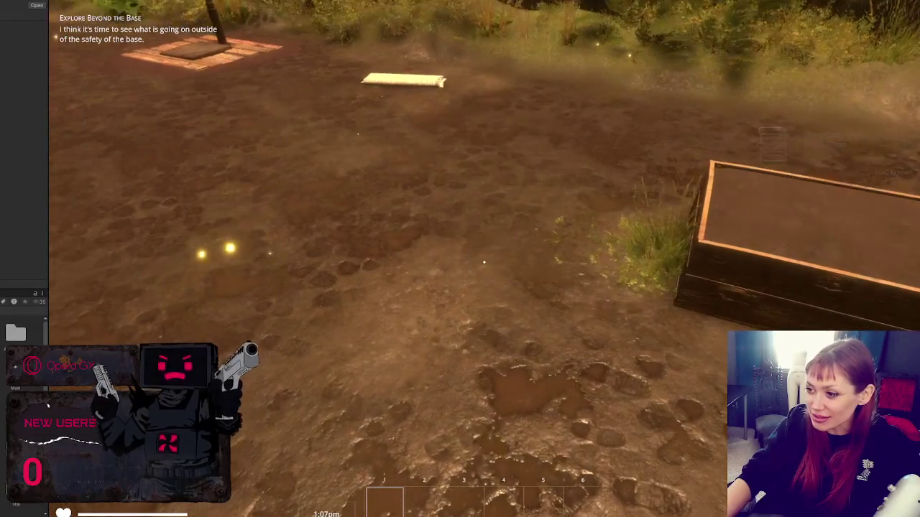
key("Escape")
left_click(677, 51)
key("Escape")
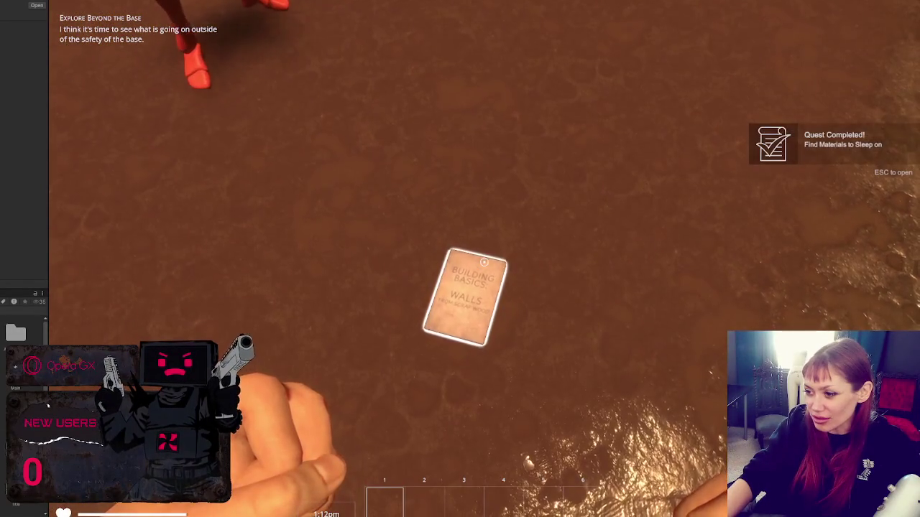
Step: Pick up the Walls booklet and check the Wooden Plank Wall in the build menu
left_click(484, 262)
key("Escape")
key("Escape")
key("Escape")
left_click(668, 56)
left_click(481, 121)
key("Escape")
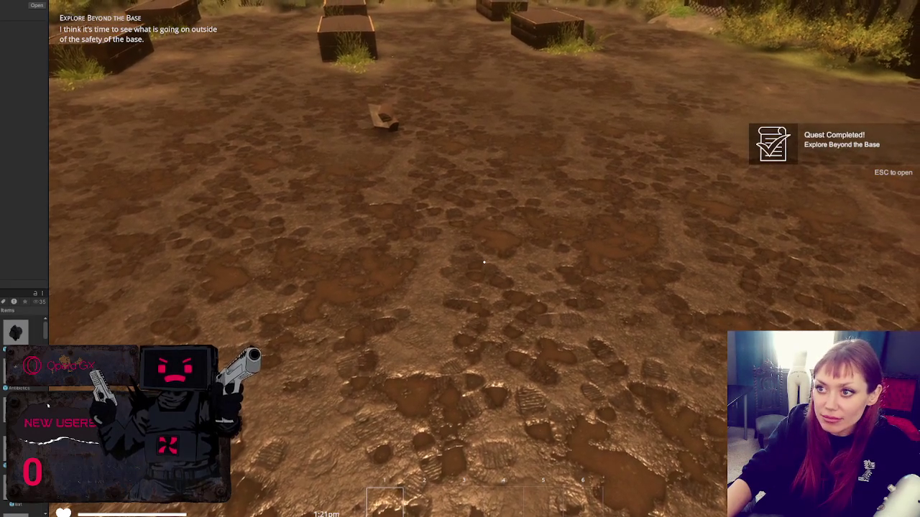
key("ctrl+1")
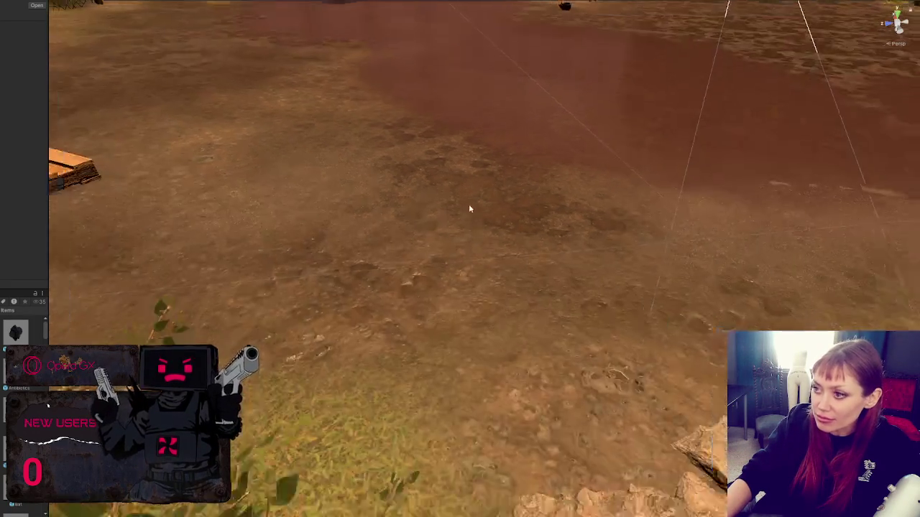
Step: Duplicate a booklet on the ground and place three more copies across the yard's dirt
scroll(491, 195, "down", 10)
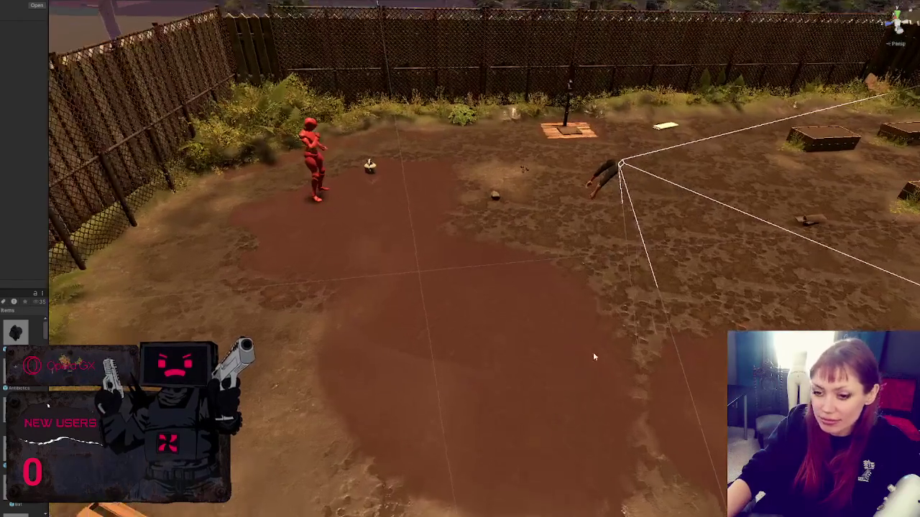
scroll(582, 348, "up", 10)
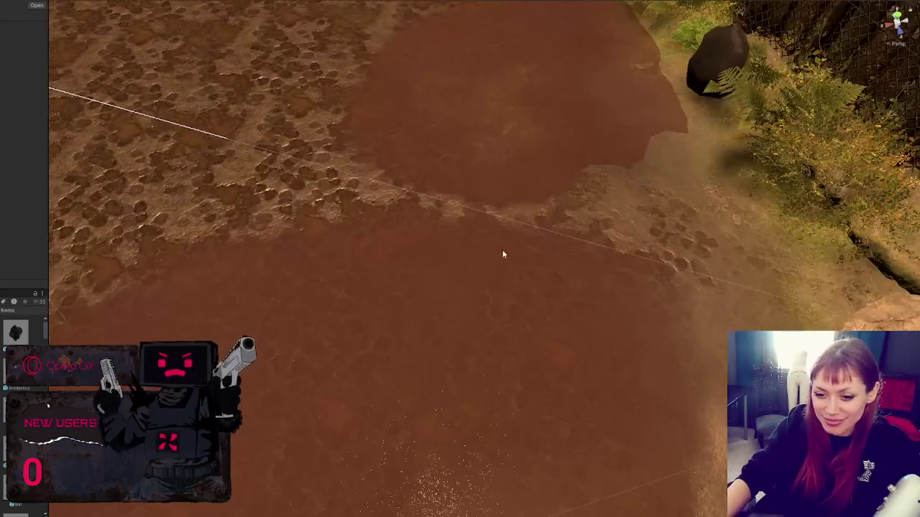
scroll(519, 287, "down", 10)
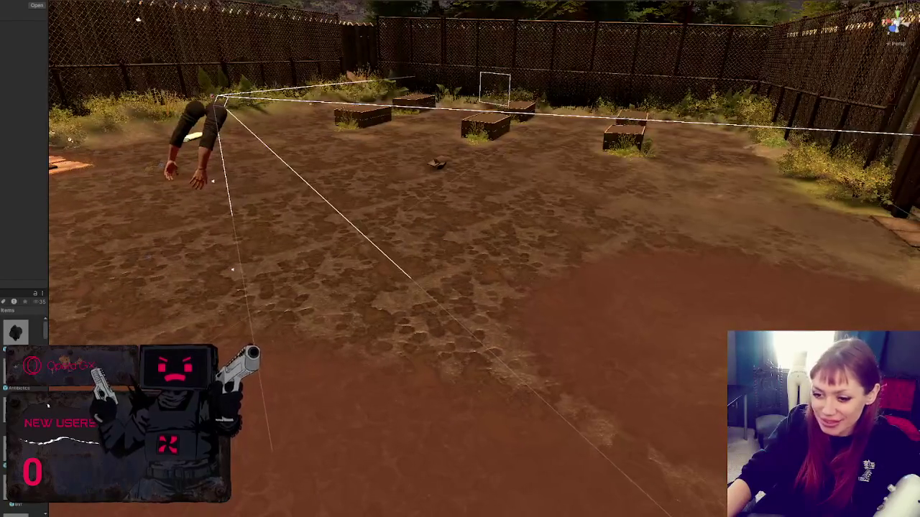
left_click_drag(49, 216, 157, 216)
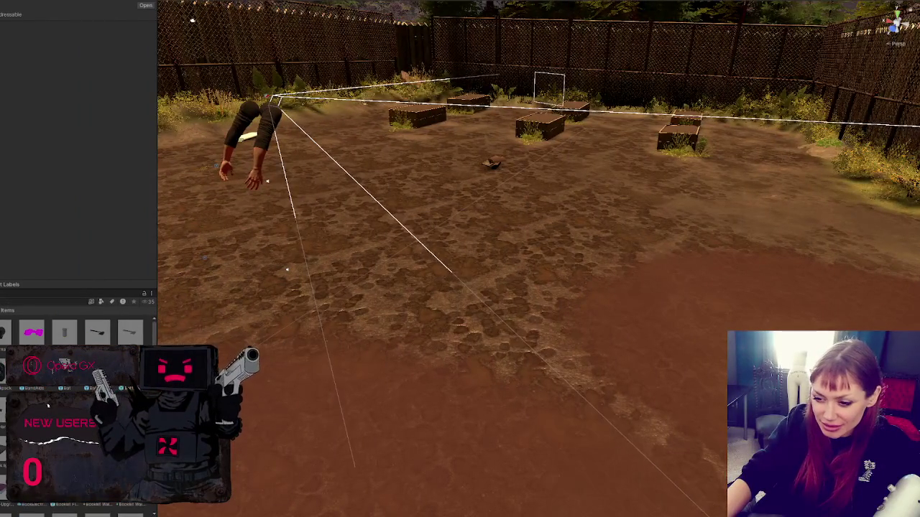
left_click(341, 337)
key("ctrl+d")
left_click(3, 455)
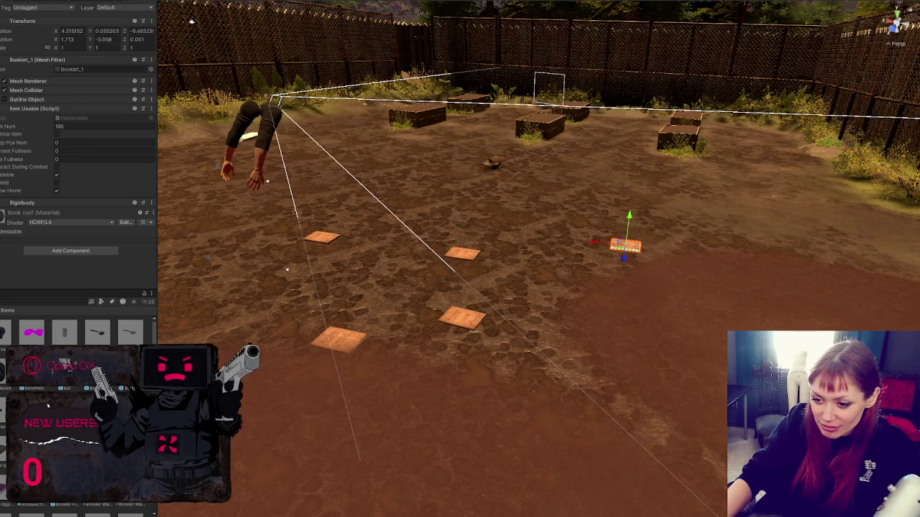
left_click(324, 286)
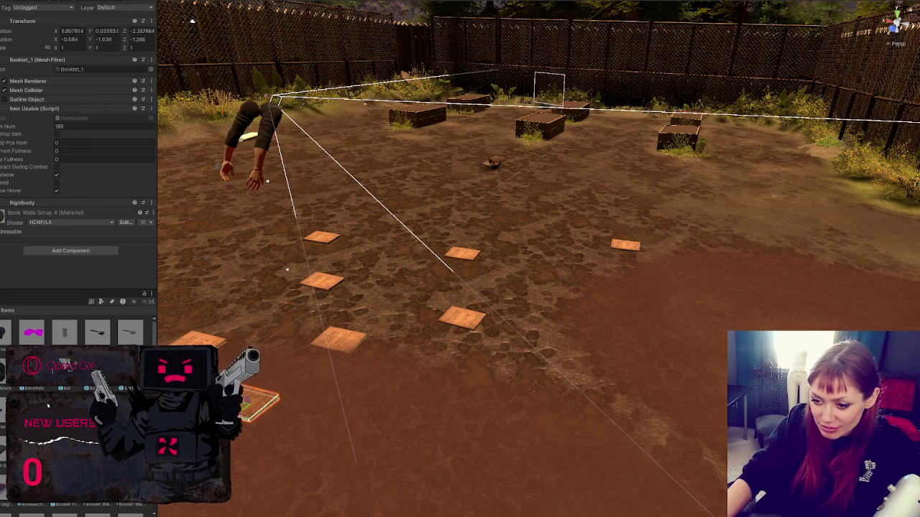
left_click(407, 410)
left_click(529, 398)
left_click(674, 353)
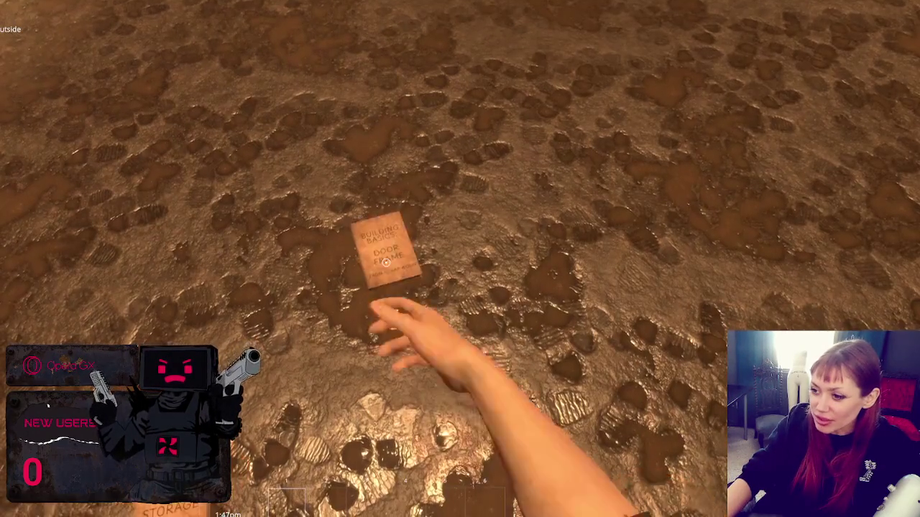
Step: Pick up the Door Frame booklet and the next booklet, checking the Wooden Plank Doorframe build item
key("Escape")
left_click(570, 56)
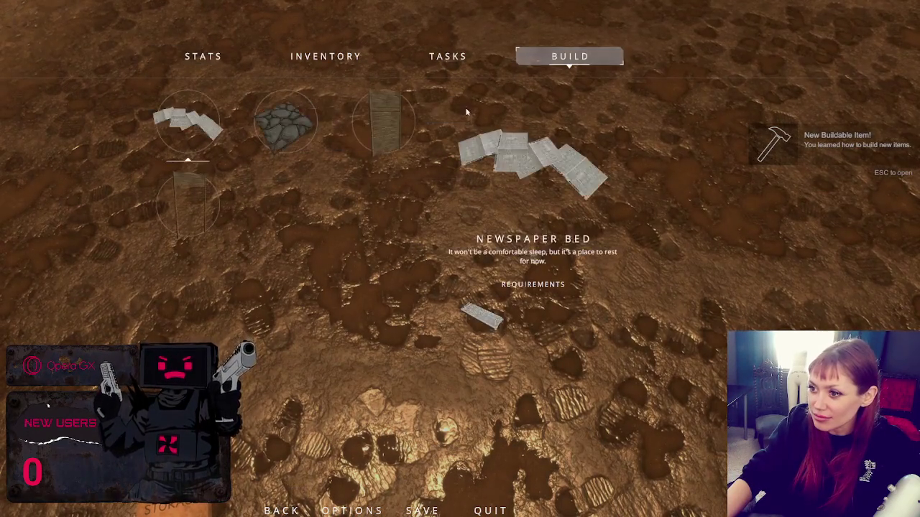
left_click(199, 202)
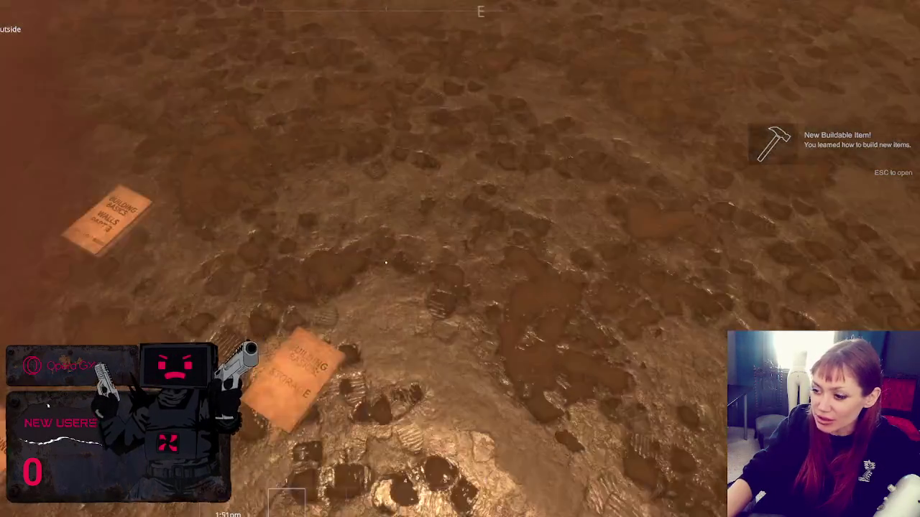
key("e")
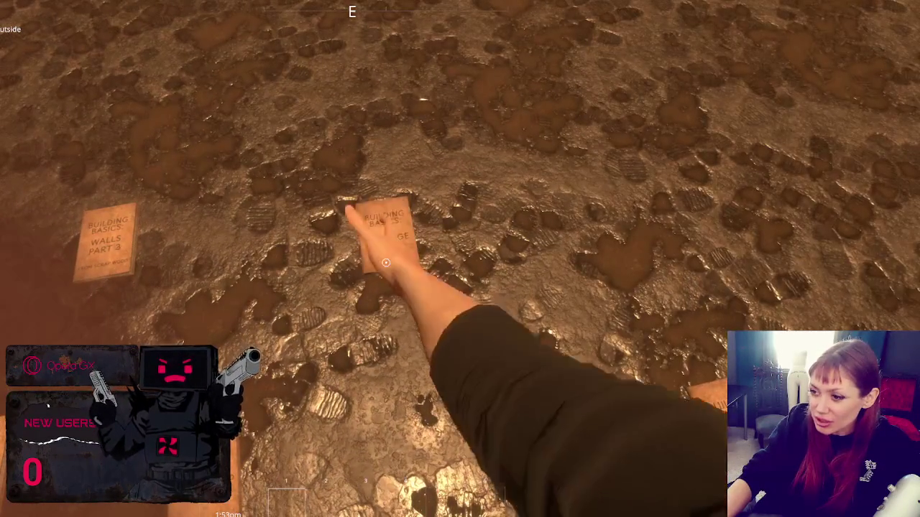
key("Escape")
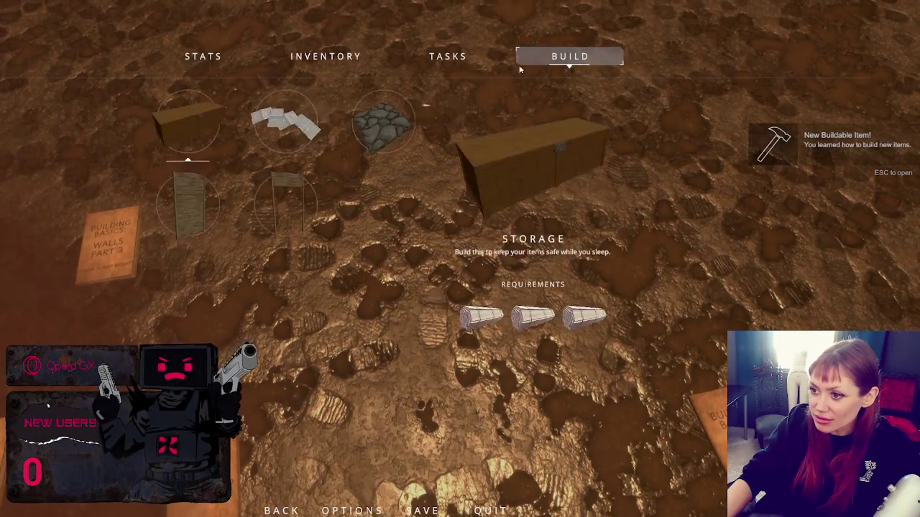
key("Escape")
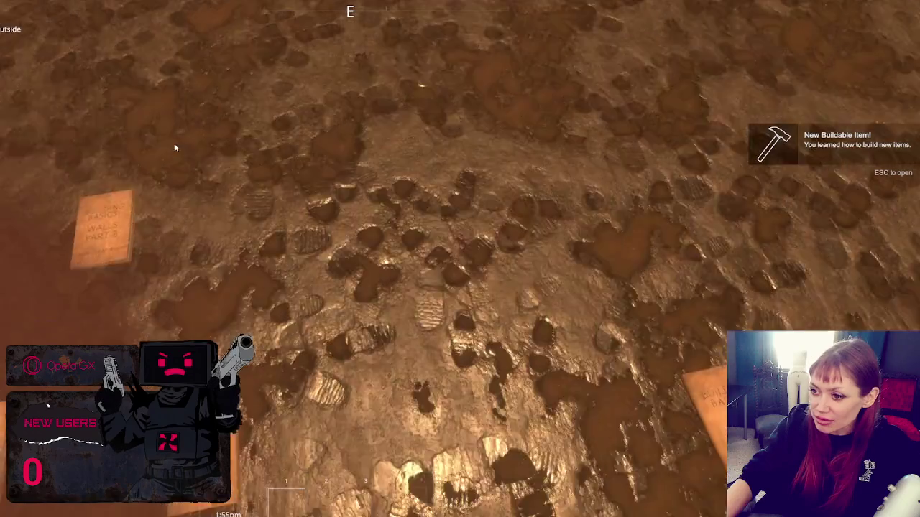
Step: Collect the Walls Part 3 and Walls booklets, checking the unlocked build items after each
key("e")
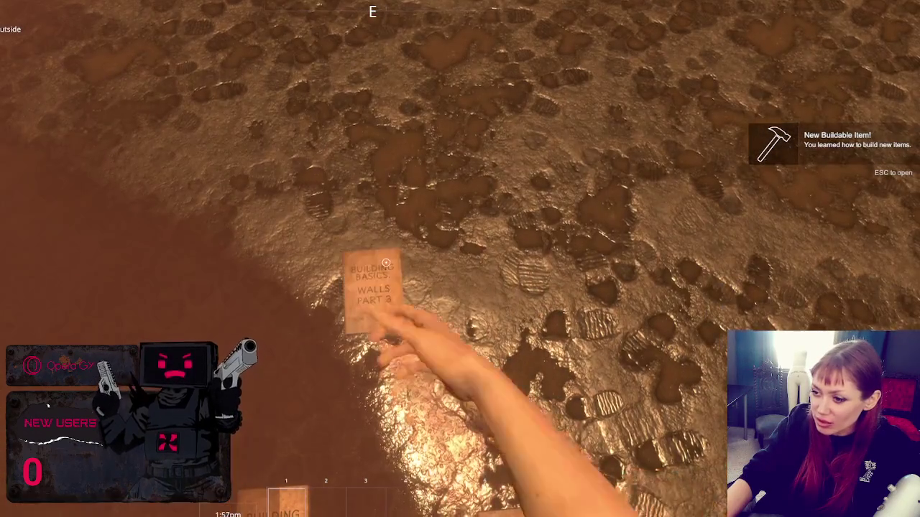
key("Escape")
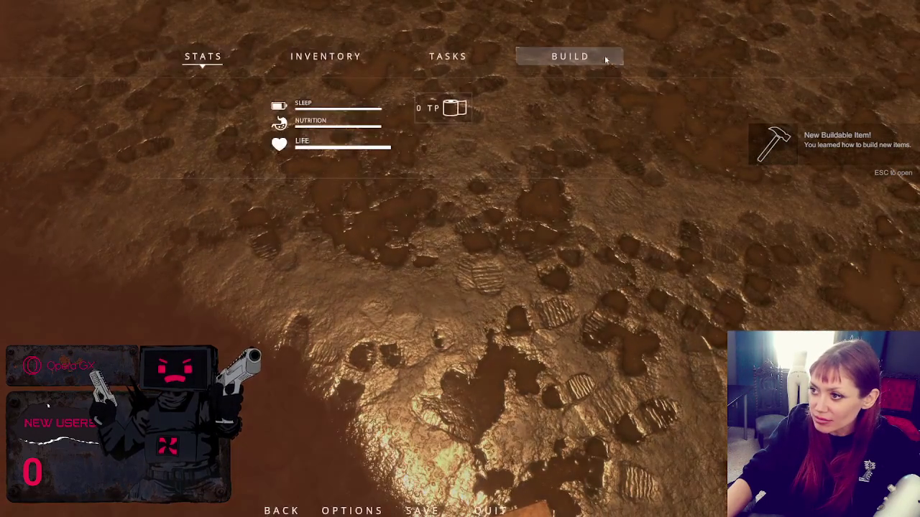
left_click(608, 61)
key("Escape")
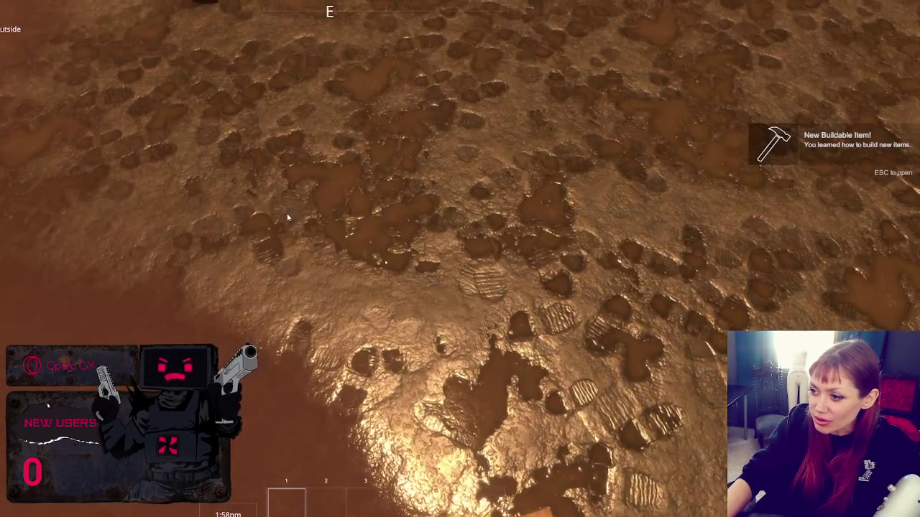
key("e")
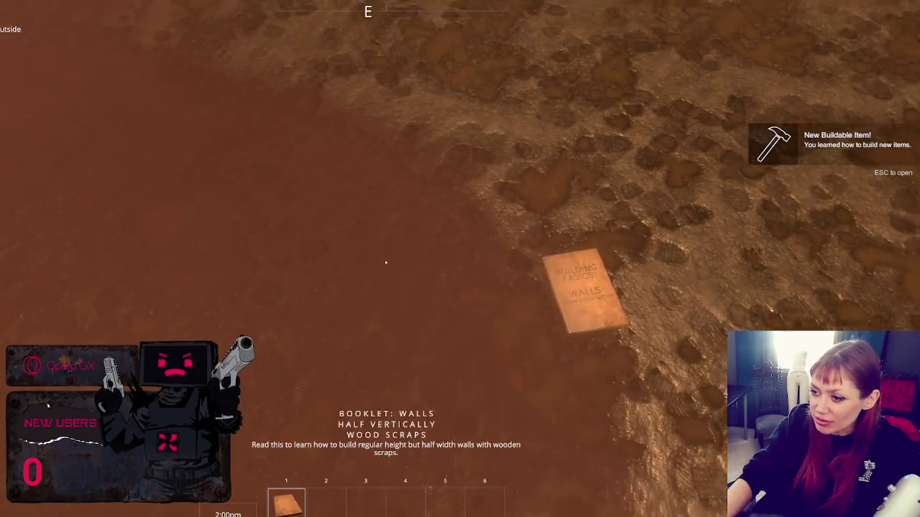
key("Escape")
left_click(570, 56)
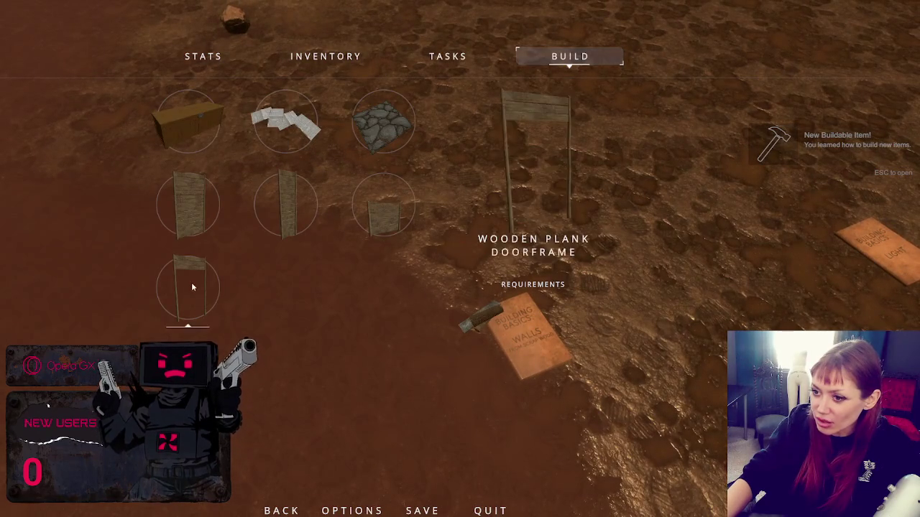
key("Escape")
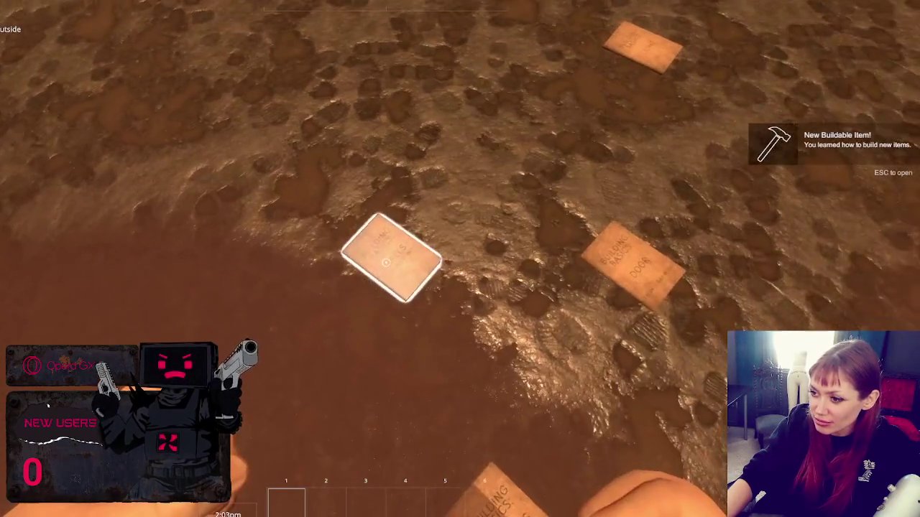
Step: Pick up the Hay Bed, Floors and centre booklets, reviewing the build list after each
key("e")
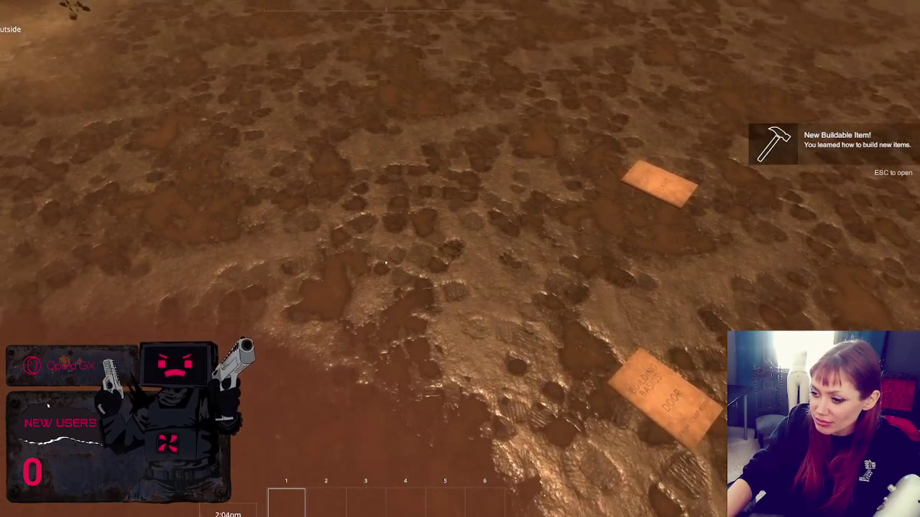
key("Escape")
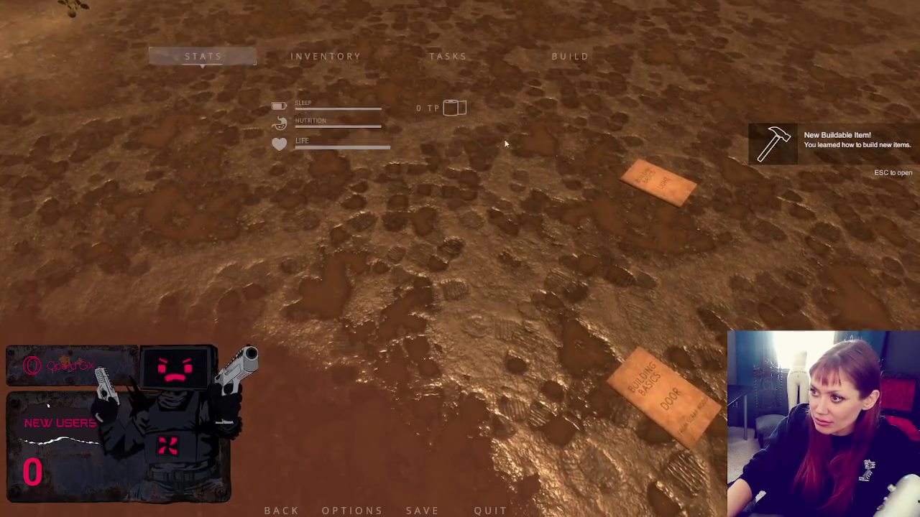
key("Escape")
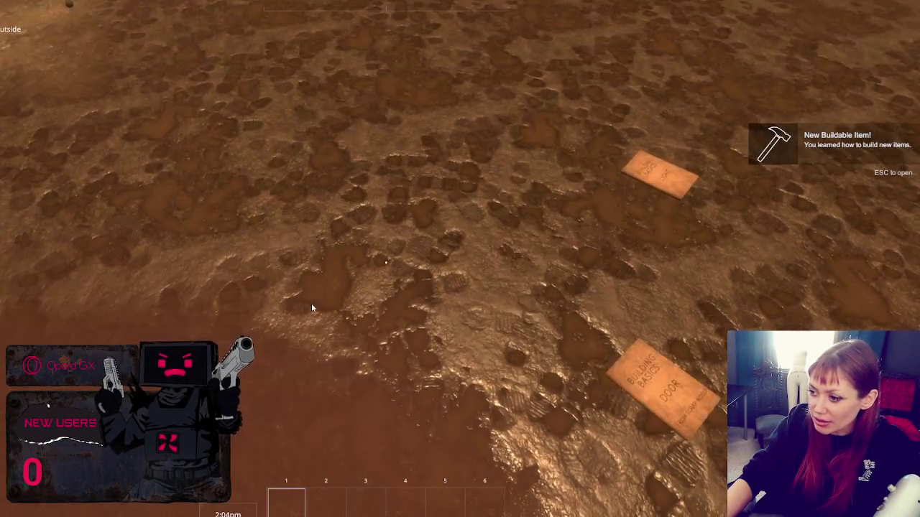
key("e")
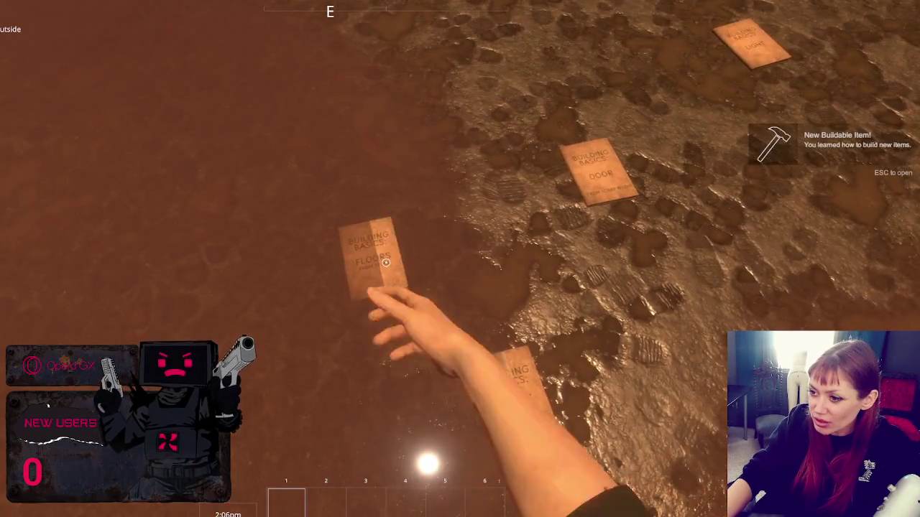
key("Escape")
key("Escape")
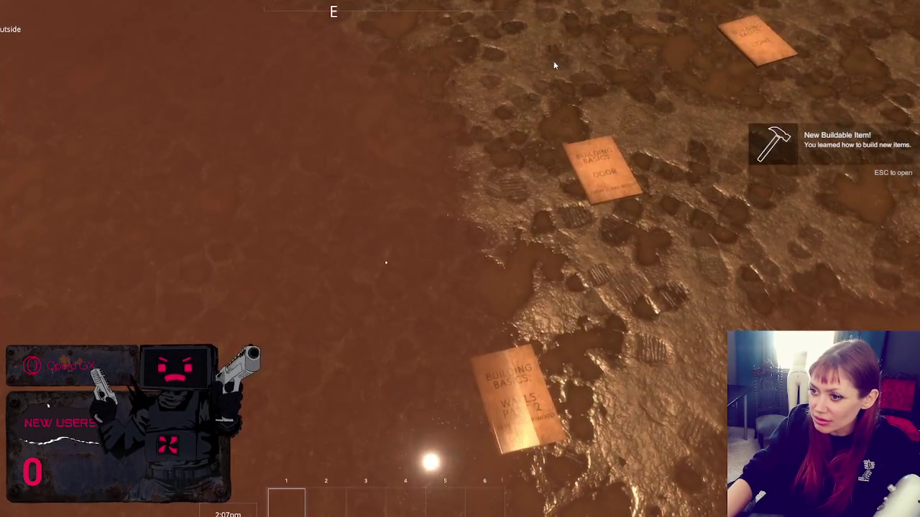
key("e")
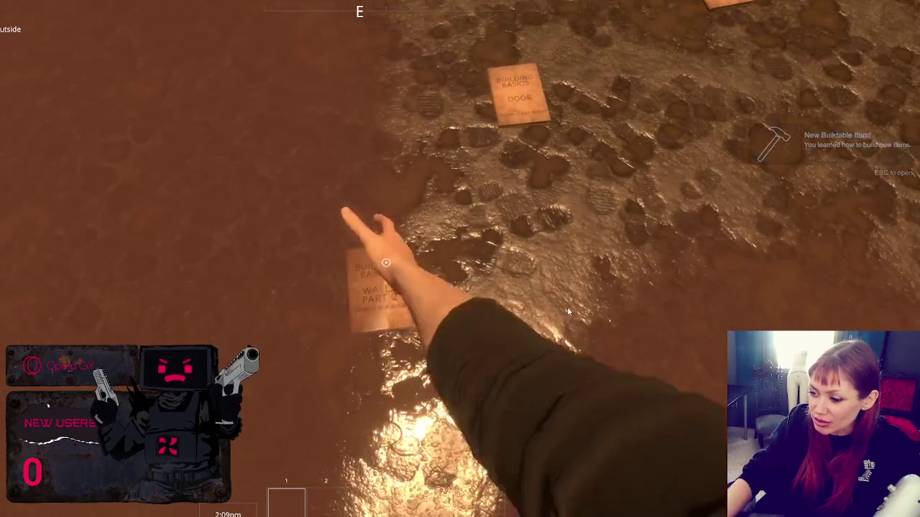
key("Escape")
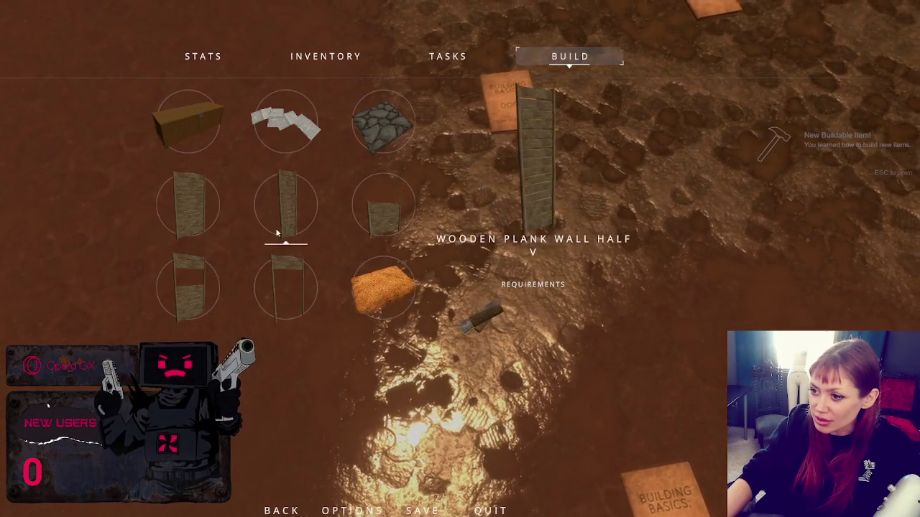
key("Escape")
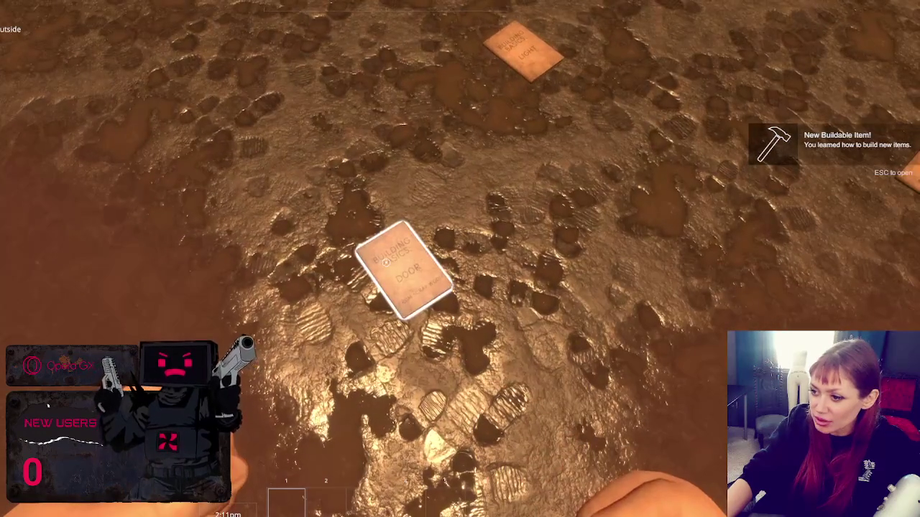
Step: Collect the Door and Light booklets and inspect the half plank wall in the build list
key("e")
key("Escape")
left_click(560, 60)
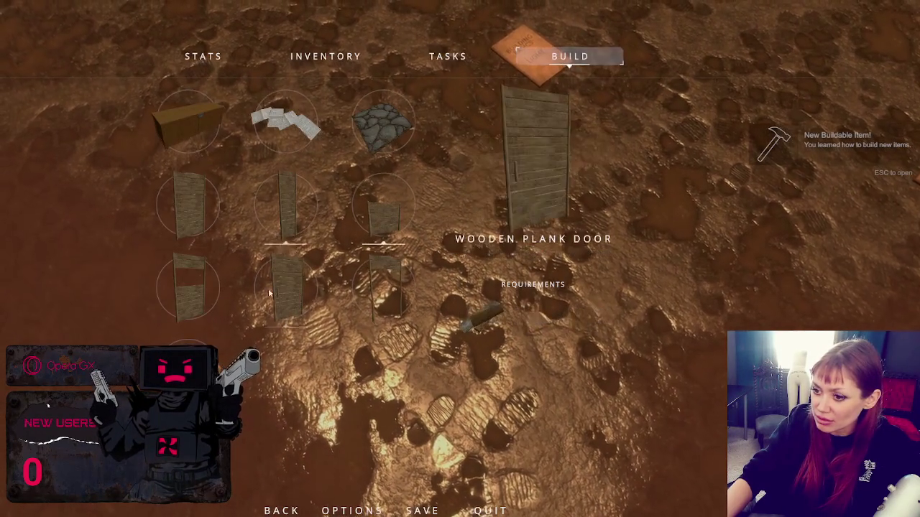
key("Escape")
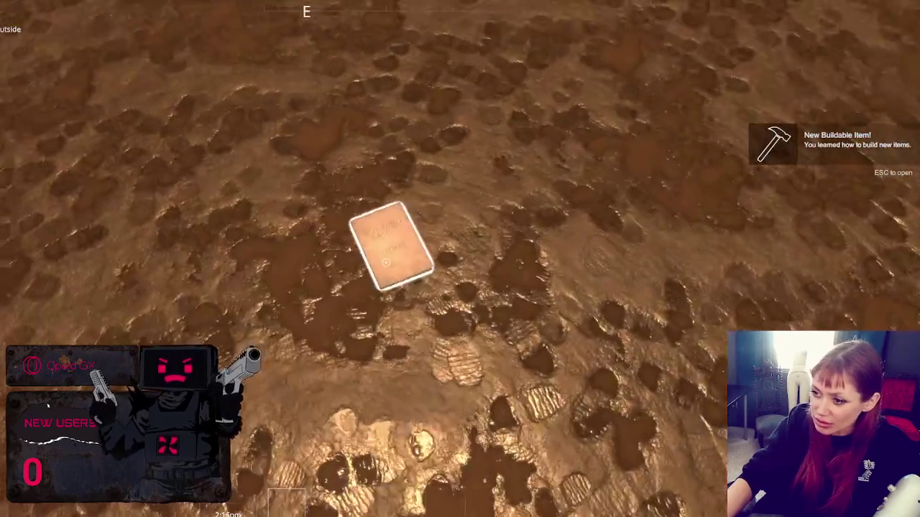
key("e")
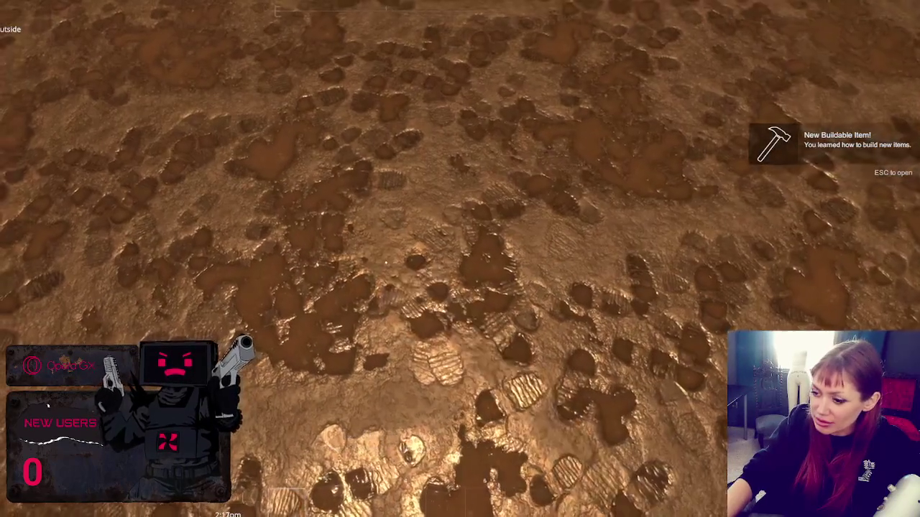
key("Escape")
left_click(570, 56)
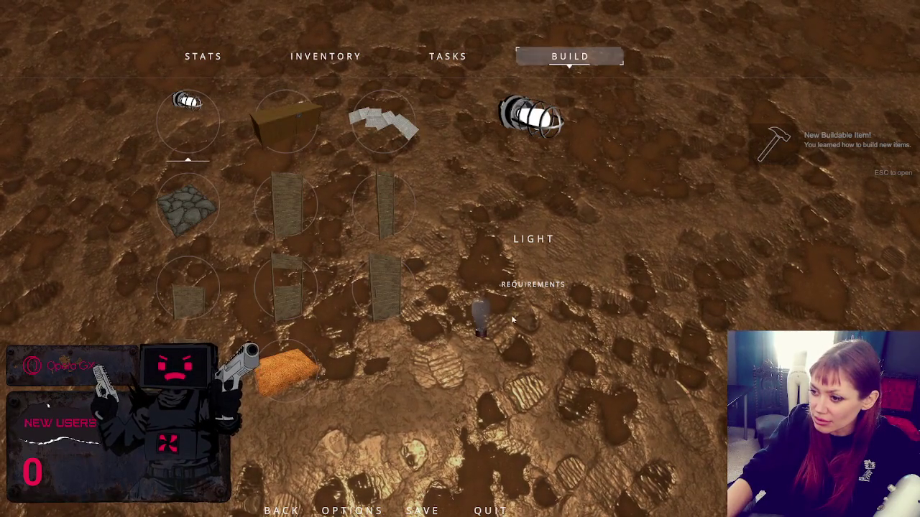
left_click(383, 207)
key("Escape")
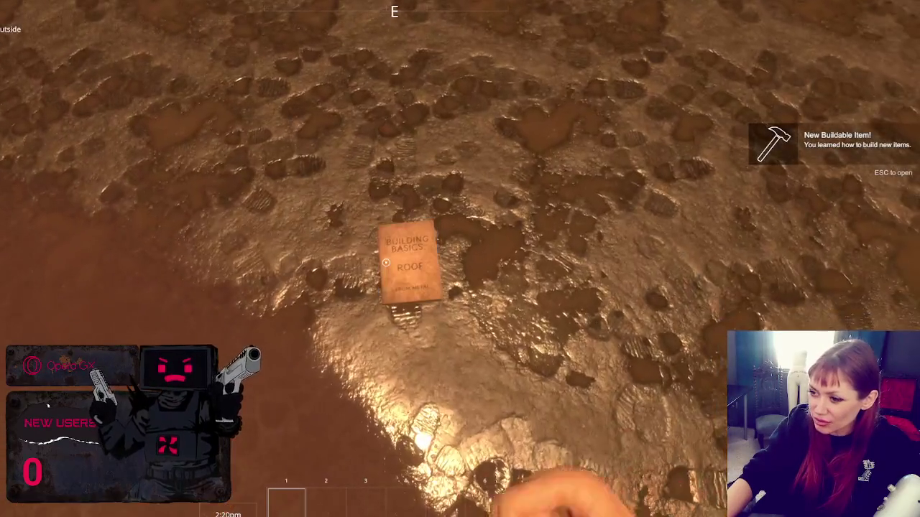
Step: Pick up the Roof and Walls booklets and check the newly buildable items
key("e")
key("Escape")
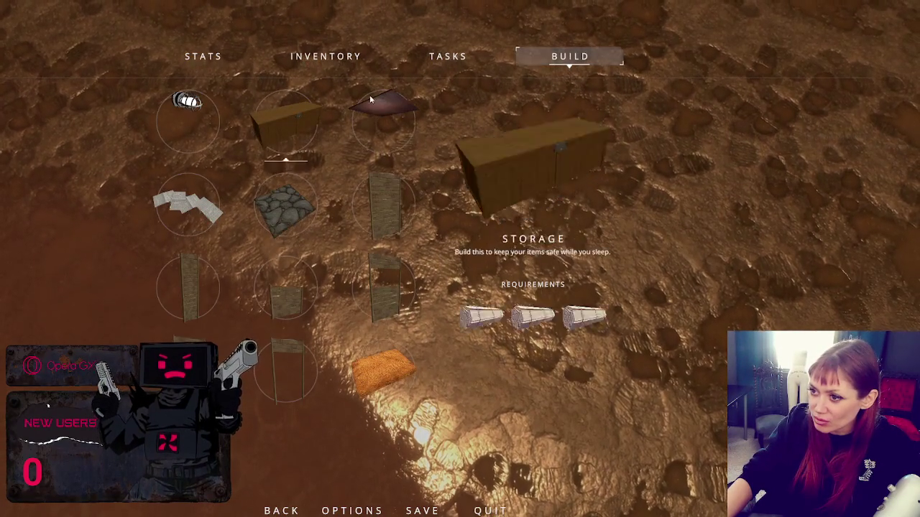
key("Escape")
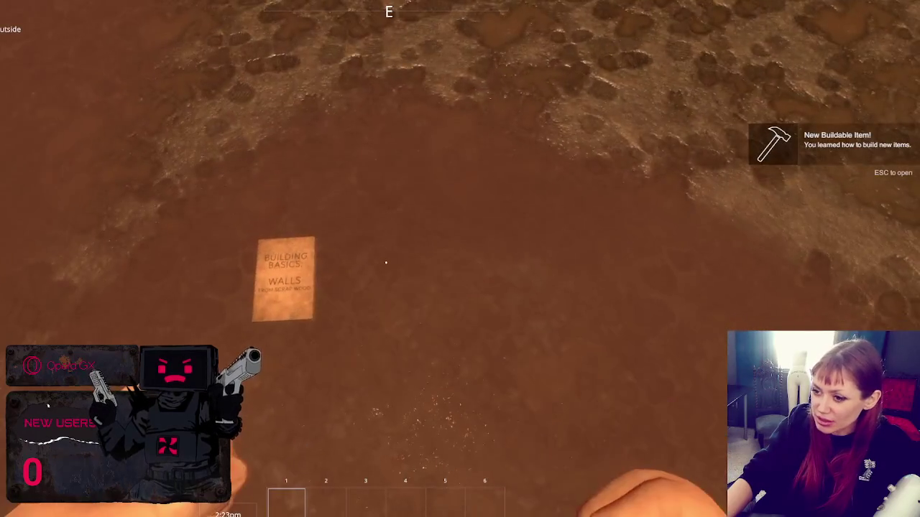
key("e")
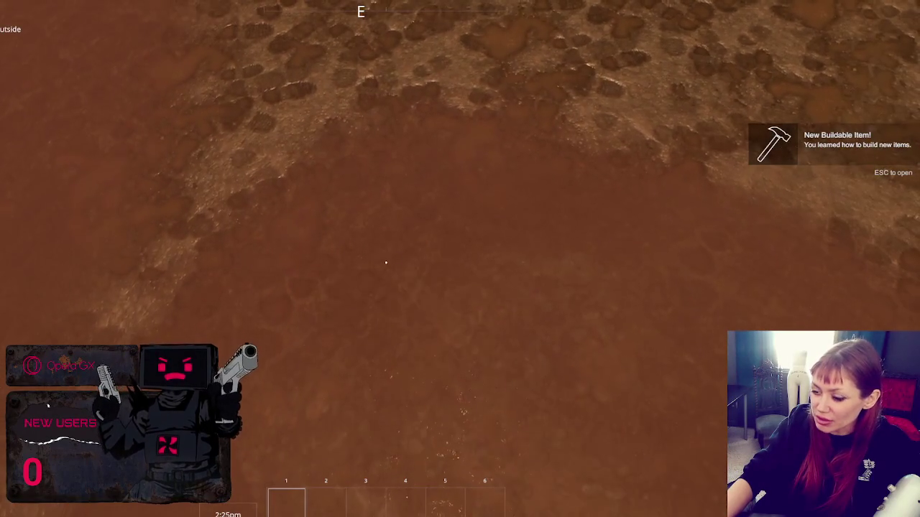
key("Escape")
key("Escape")
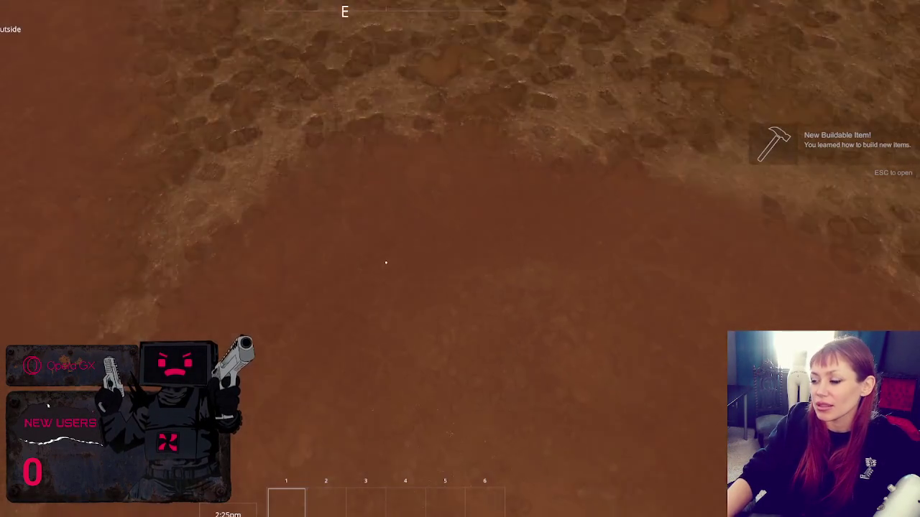
key("Escape")
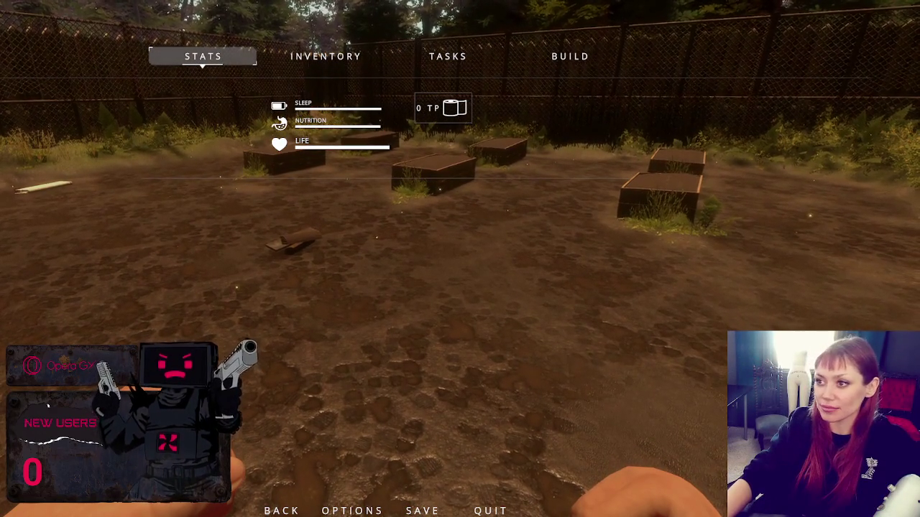
Step: Quit the running game from the pause menu to end Play mode
left_click(490, 510)
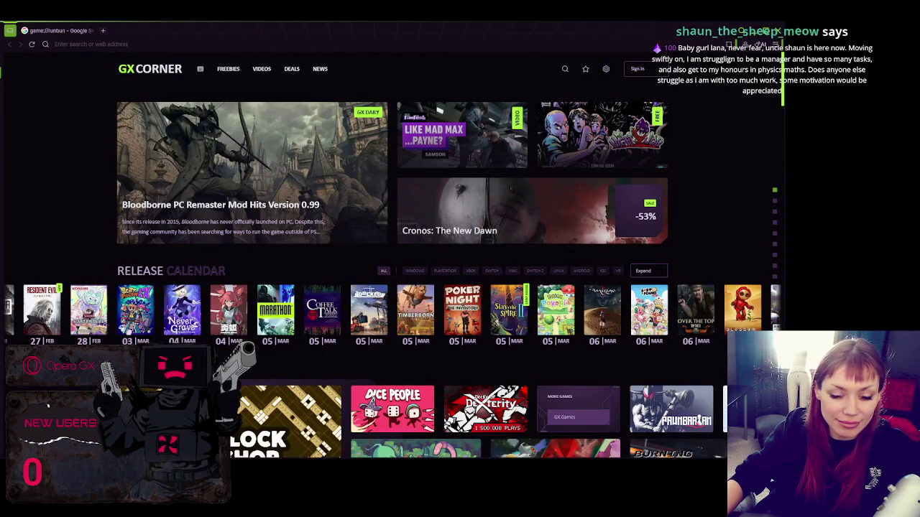
Step: Paste the Discord screenshot attachment link as the web address
key("ctrl+v")
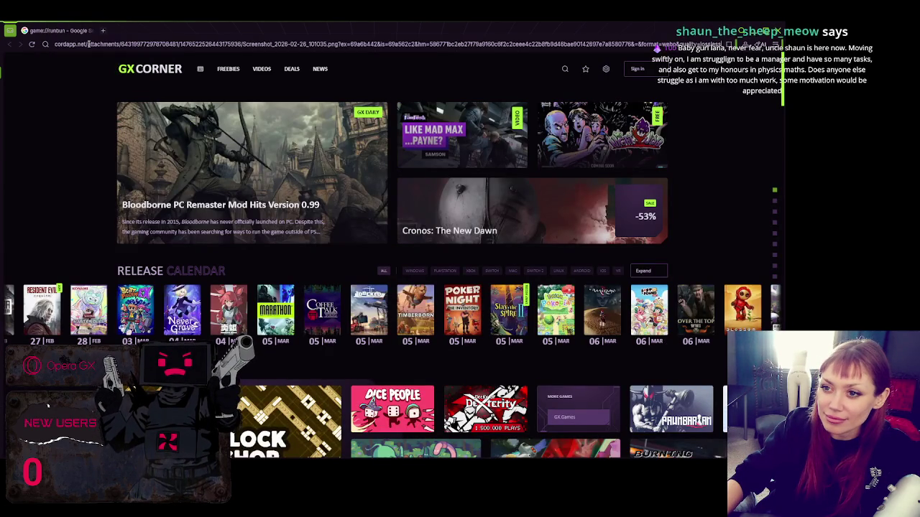
Step: Load the pasted screenshot, then open the turtle screenshots, coloured turtle render and speed test in new tabs
key("Return")
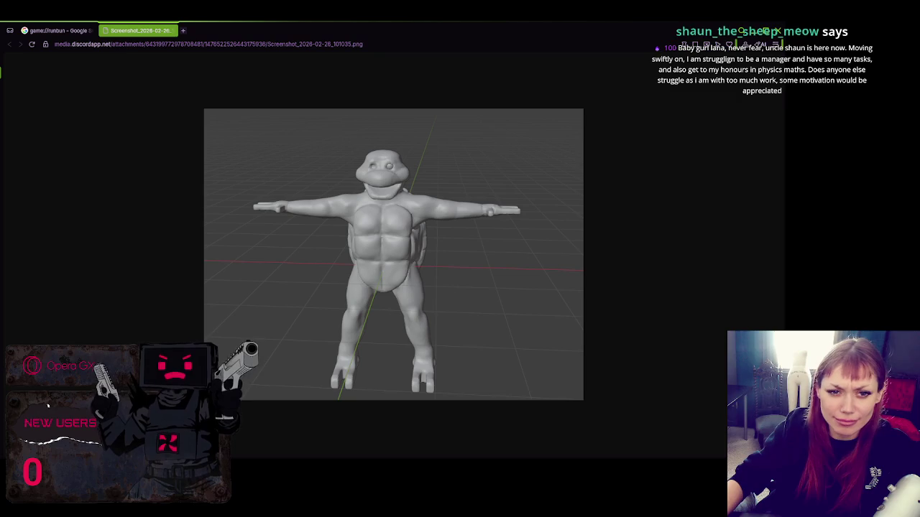
mouse_move(316, 4)
left_mouse_down()
mouse_move(309, 30)
mouse_move(273, 44)
mouse_move(267, 35)
left_mouse_up()
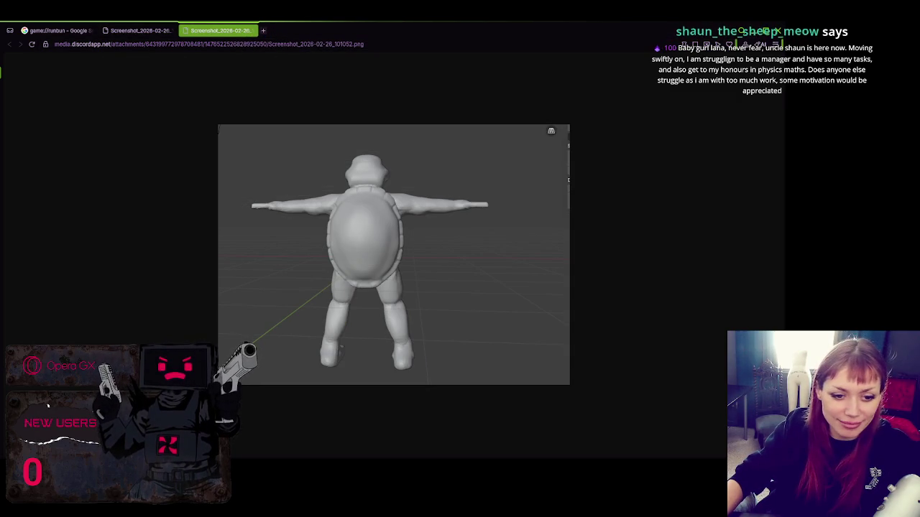
mouse_move(317, 3)
left_mouse_down()
mouse_move(281, 41)
mouse_move(302, 30)
left_mouse_up()
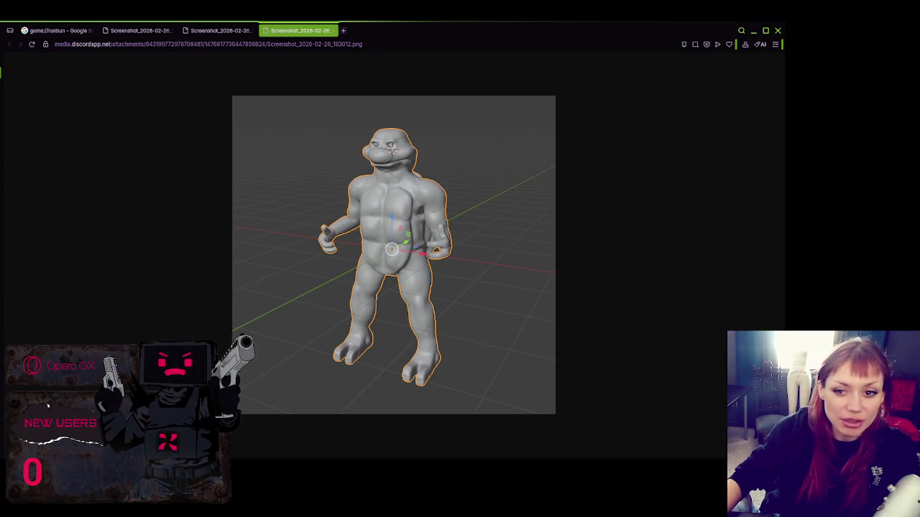
left_click(484, 29)
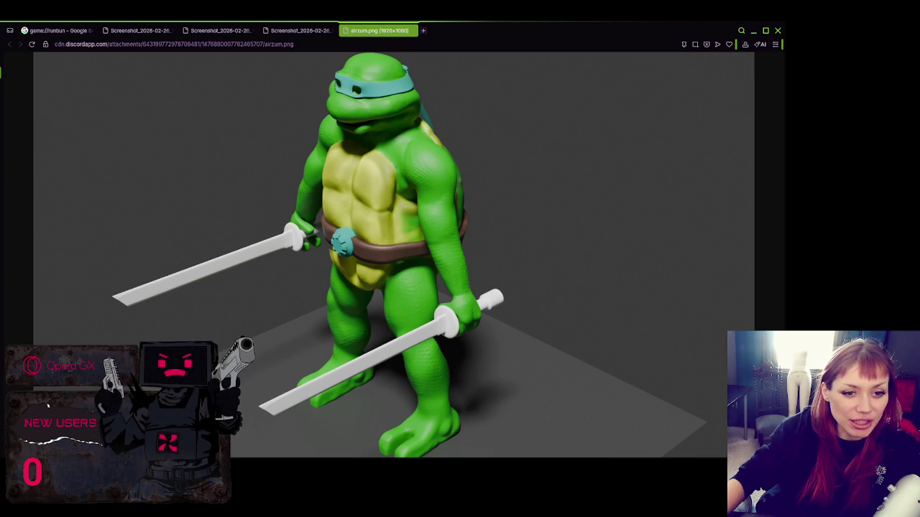
left_click(465, 30)
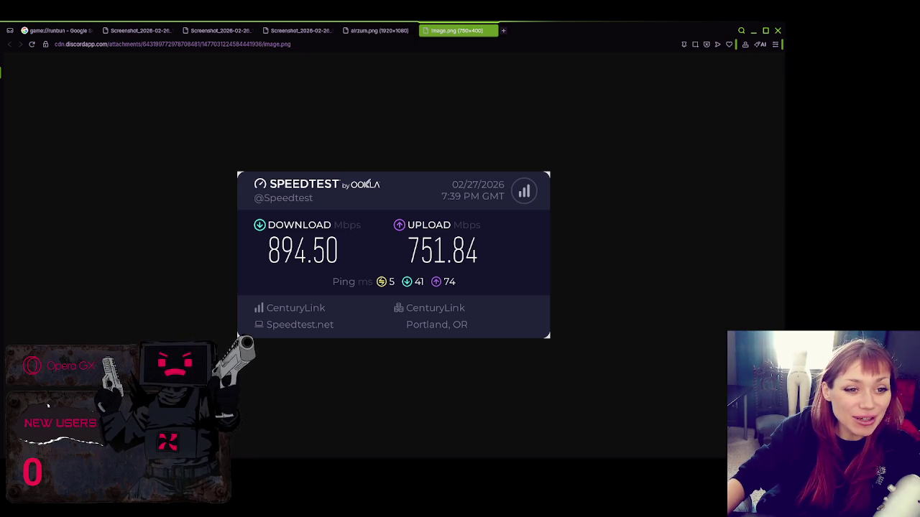
Step: Open the Female Commander VO Pack Asset Store page in a new tab
left_click(504, 31)
type("https://assetstore.unity.com/packages/audio/sound-fx/voices/female-commander-vo-pack-357986")
key("Return")
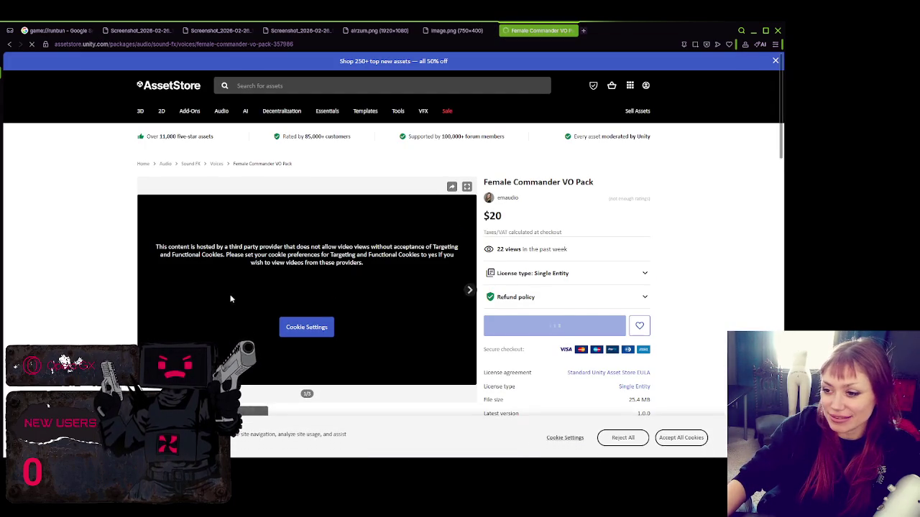
Step: Review each cookie category in the cookie preference settings and confirm the current choices
scroll(185, 264, "down", 2)
scroll(185, 264, "up", 1)
left_click(306, 239)
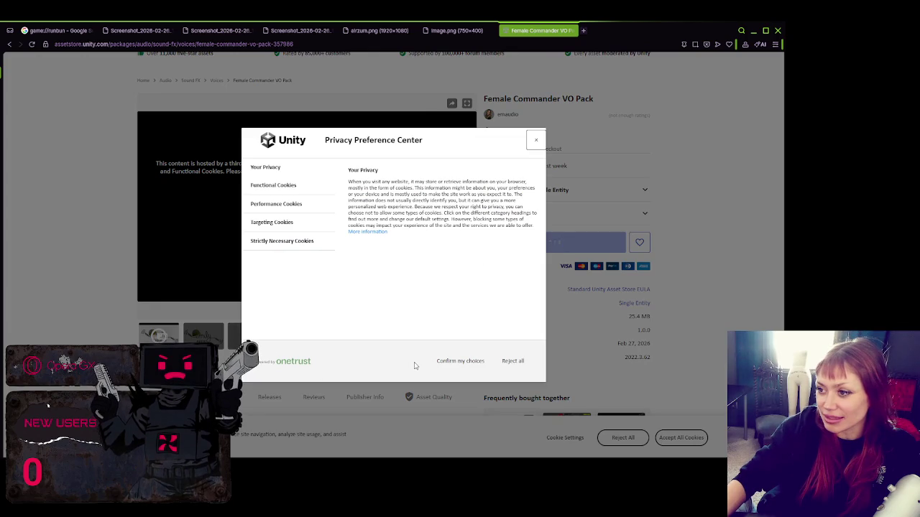
left_click(290, 187)
left_click(273, 169)
left_click(279, 205)
left_click(277, 224)
left_click(282, 242)
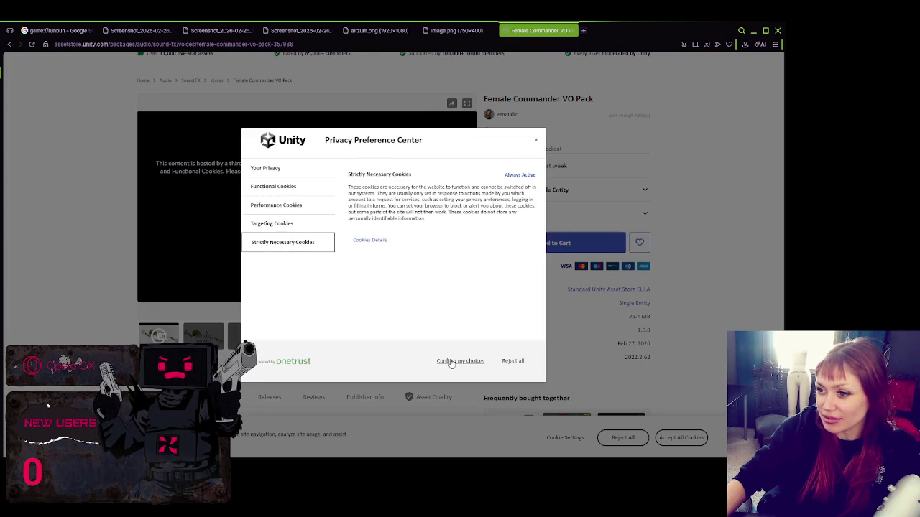
left_click(451, 362)
Step: Reopen the cookie settings, list the individual functional cookies, and confirm the choices
scroll(388, 246, "up", 10)
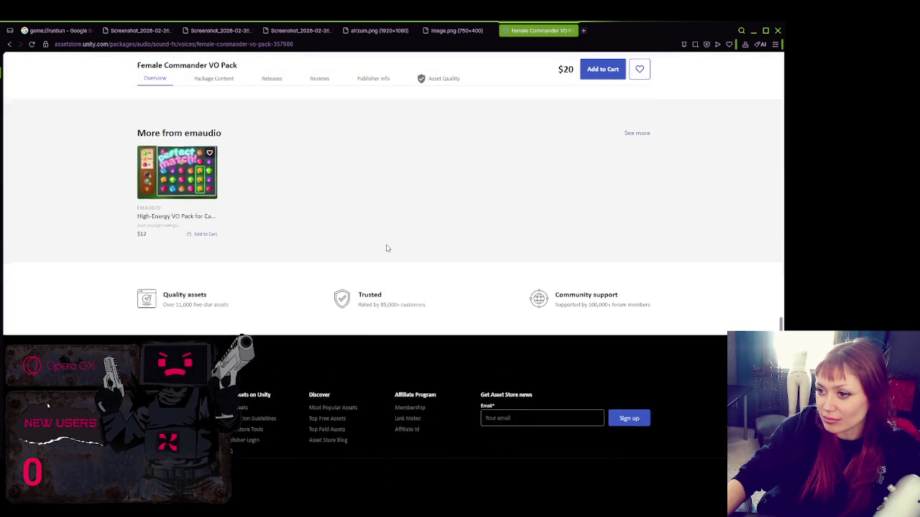
scroll(397, 245, "up", 4)
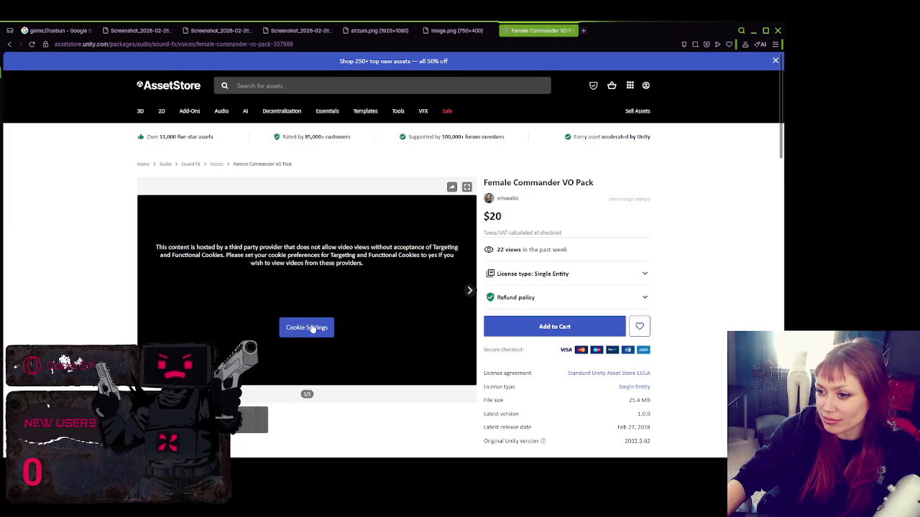
left_click(309, 328)
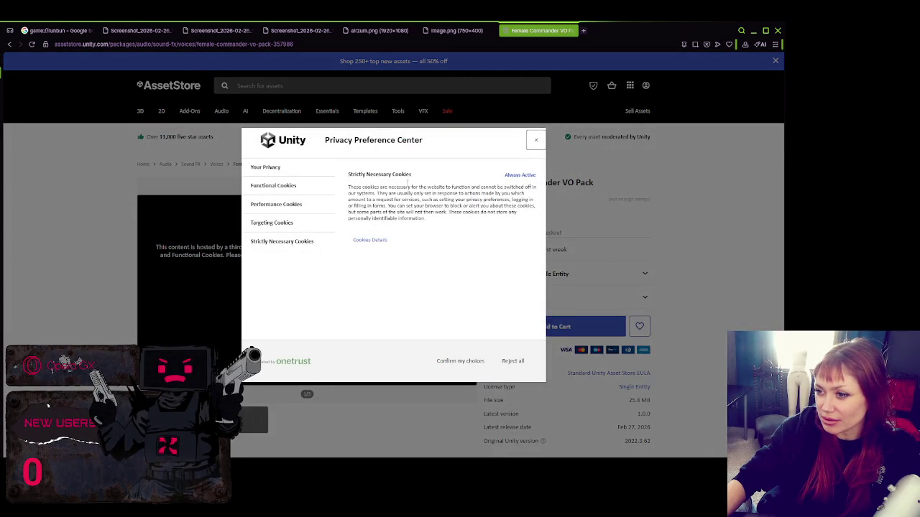
left_click(286, 174)
left_click(285, 188)
left_click(286, 206)
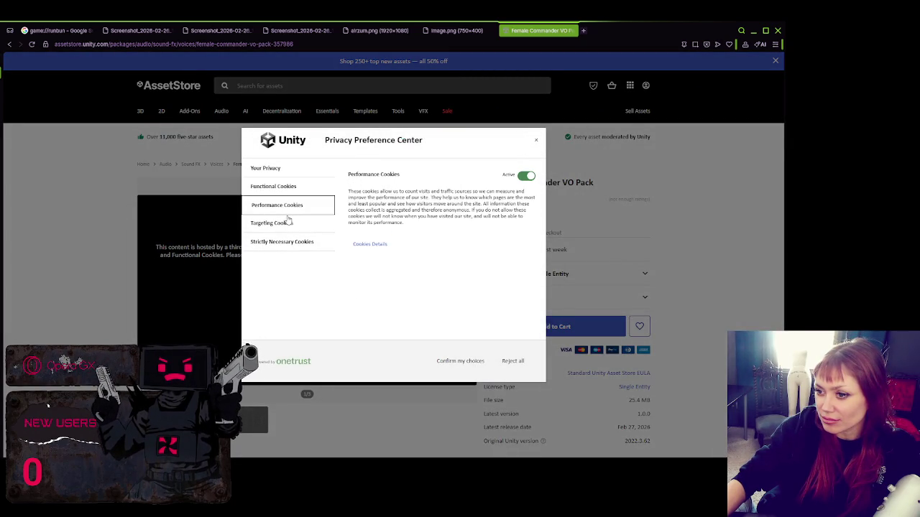
left_click(288, 223)
left_click(291, 242)
left_click(512, 182)
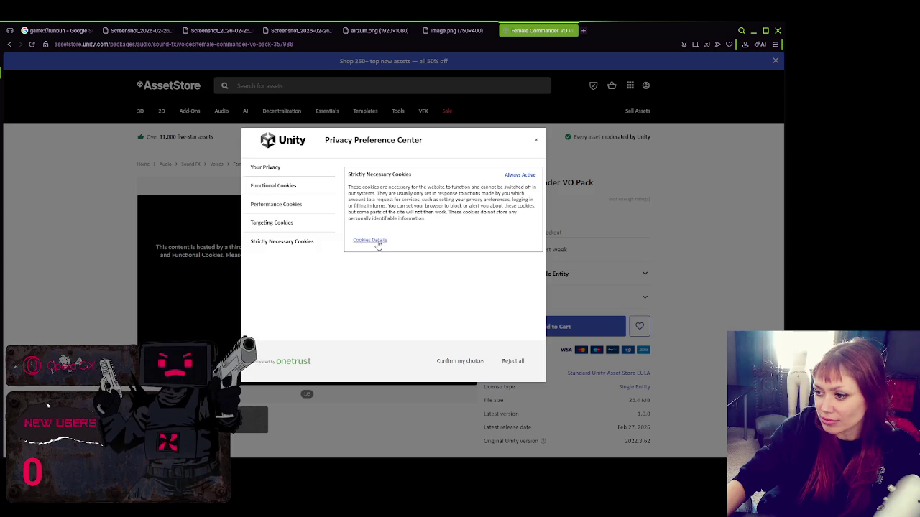
left_click(263, 171)
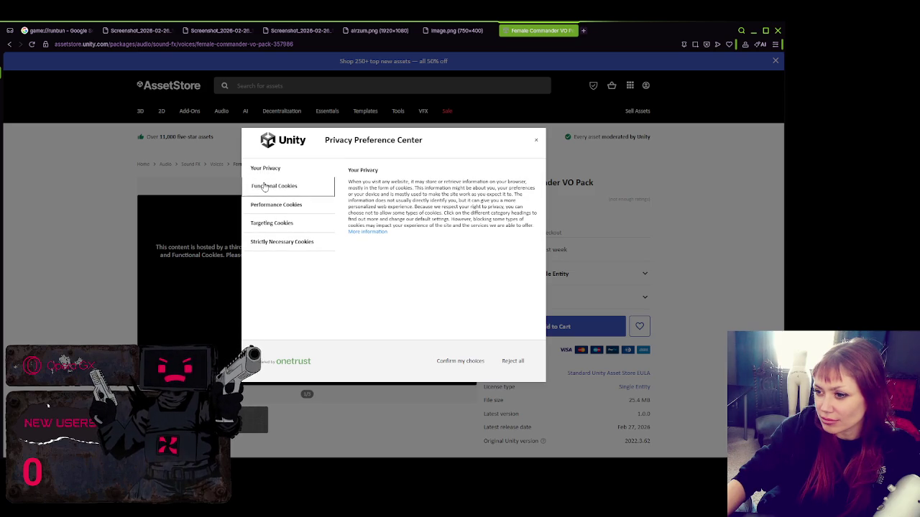
left_click(264, 187)
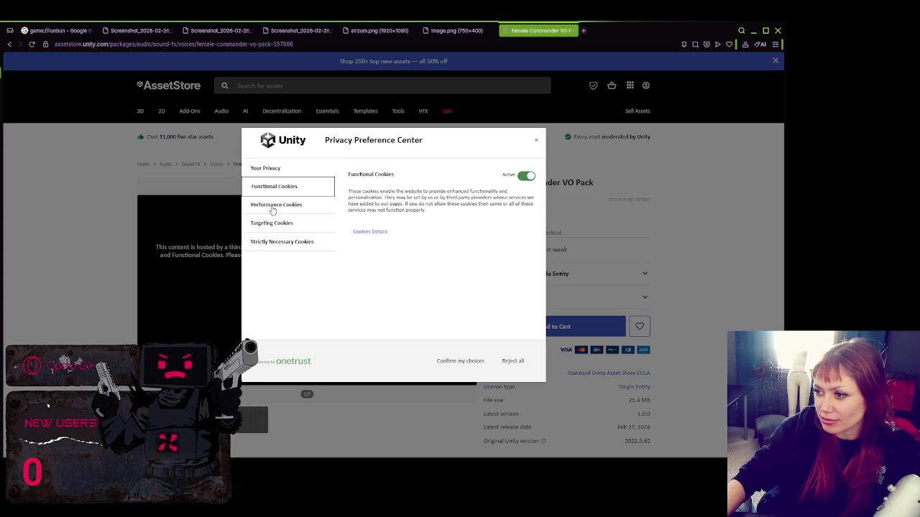
left_click(369, 232)
left_click(464, 359)
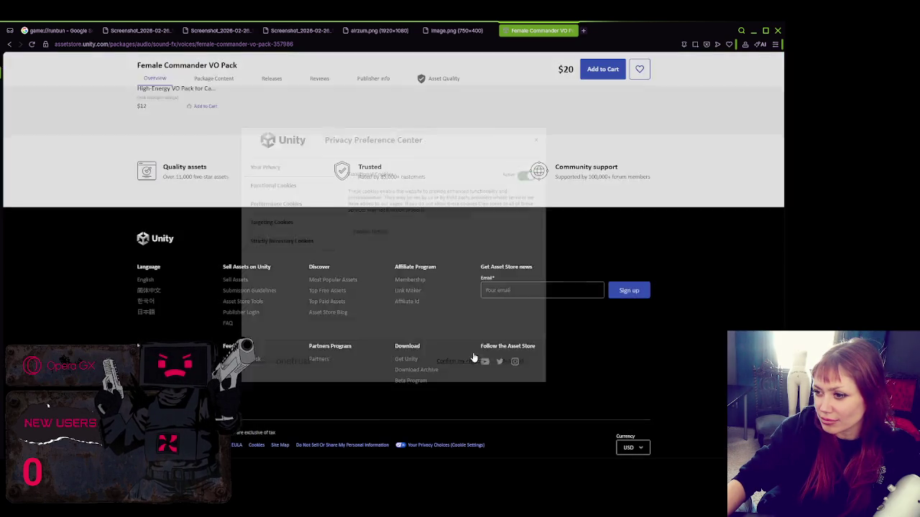
Step: Play the Female Commander VO Pack preview video fullscreen
scroll(448, 255, "up", 15)
scroll(448, 255, "up", 3)
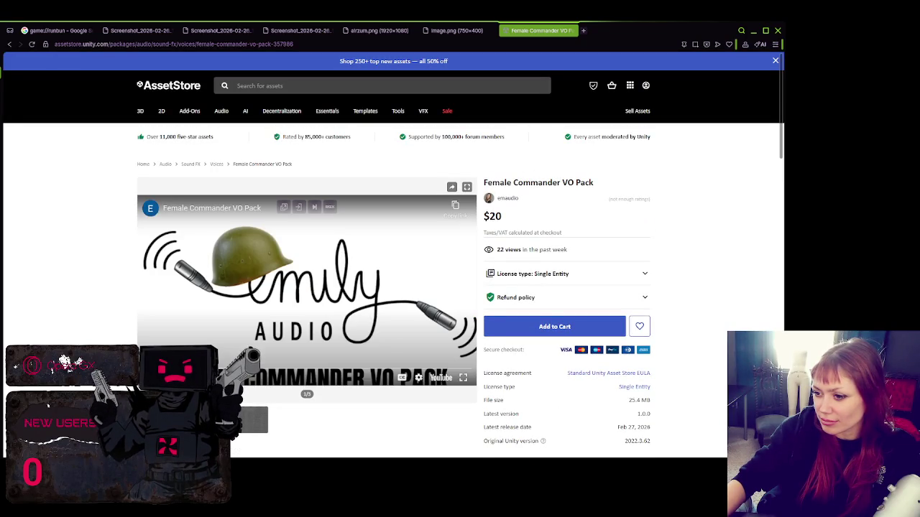
left_click(463, 377)
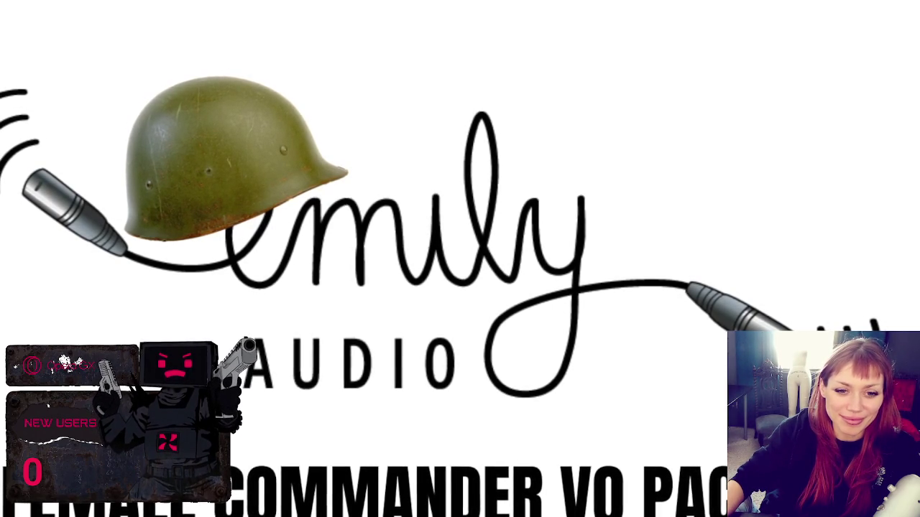
Step: Pause and resume the fullscreen preview video, then exit fullscreen back to the product page
key("space")
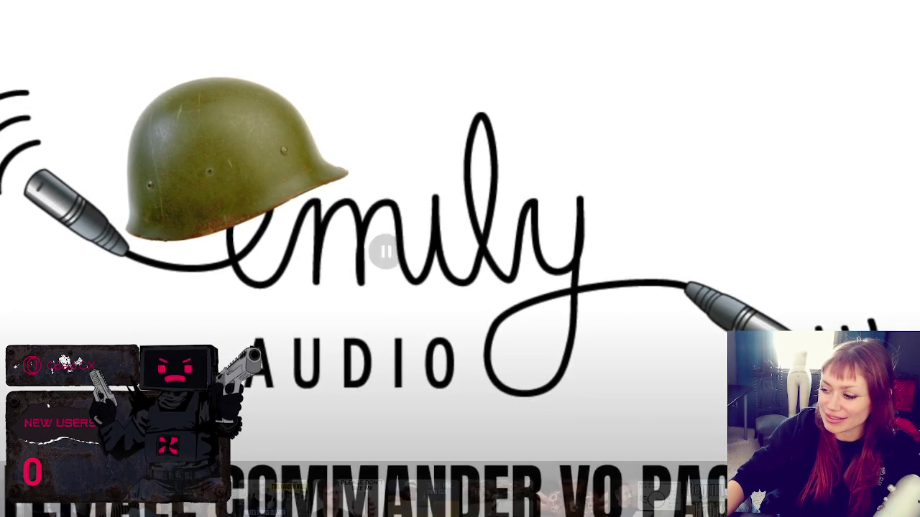
key("space")
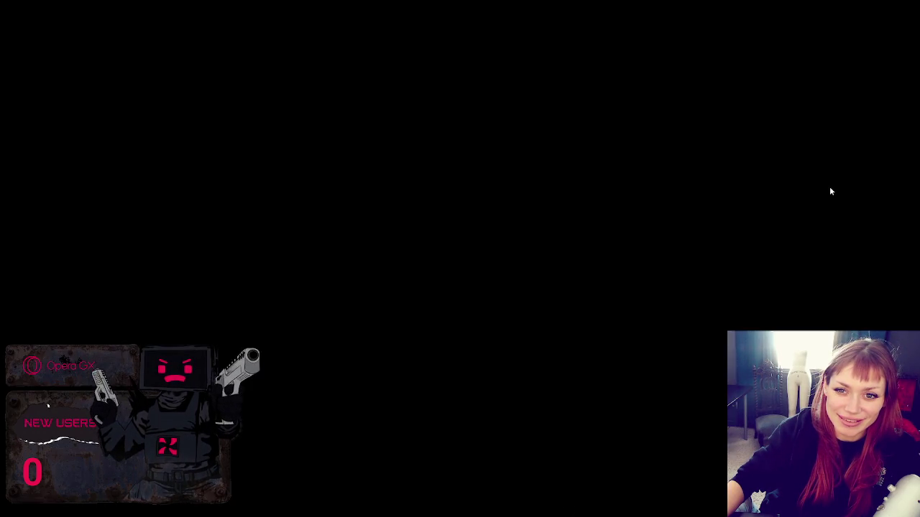
key("Escape")
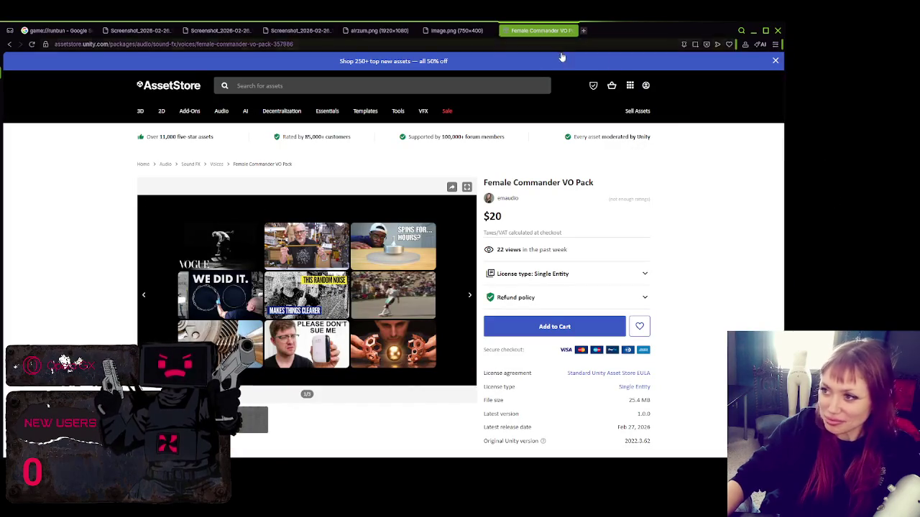
Step: Scroll the product page and open IMG_1121_copy.jpg in a new tab
scroll(749, 238, "down", 1)
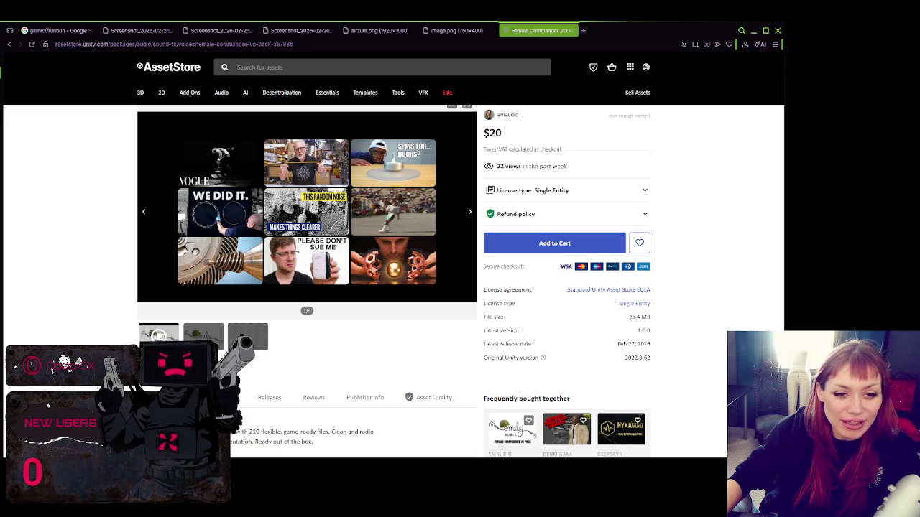
mouse_move(198, 108)
left_mouse_down()
mouse_move(563, 43)
mouse_move(642, 39)
mouse_move(633, 30)
left_mouse_up()
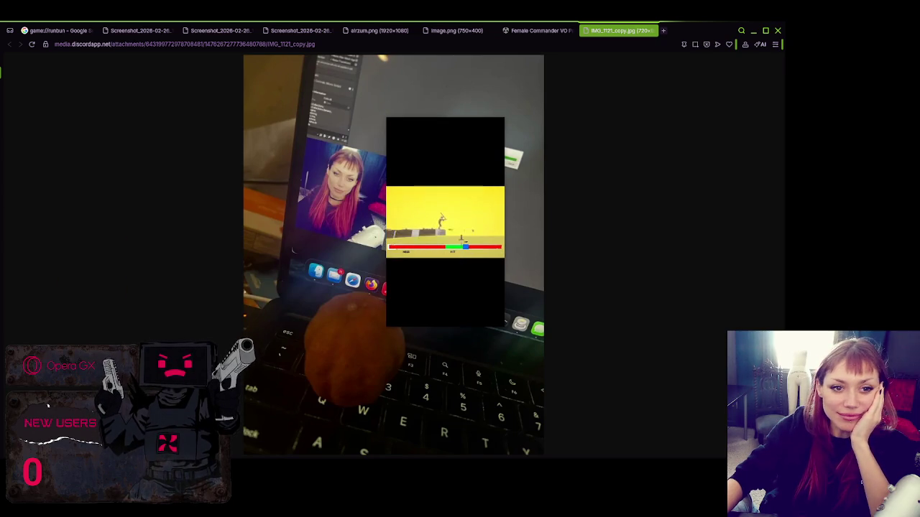
Step: Resize and move the floating YouTube video aside, then open the Second.png bathroom render in a new tab
mouse_move(386, 326)
left_mouse_down()
mouse_move(333, 398)
mouse_move(241, 430)
left_mouse_up()
mouse_move(432, 249)
left_mouse_down()
mouse_move(475, 87)
mouse_move(509, 107)
left_mouse_up()
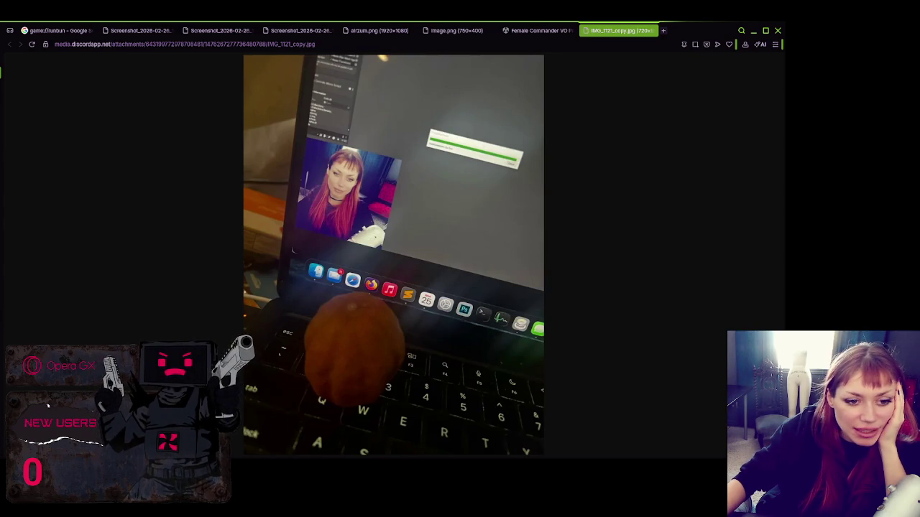
mouse_move(877, 58)
left_mouse_down()
mouse_move(719, 25)
mouse_move(672, 27)
left_mouse_up()
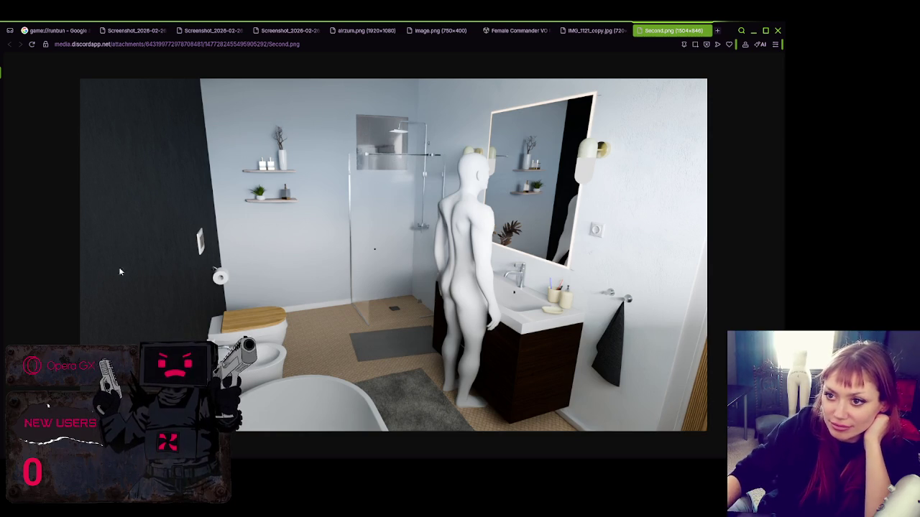
Step: Snapshot the whole bathroom render and pick the red pen for annotating
key("ctrl+shift+5")
left_click_drag(83, 78, 707, 431)
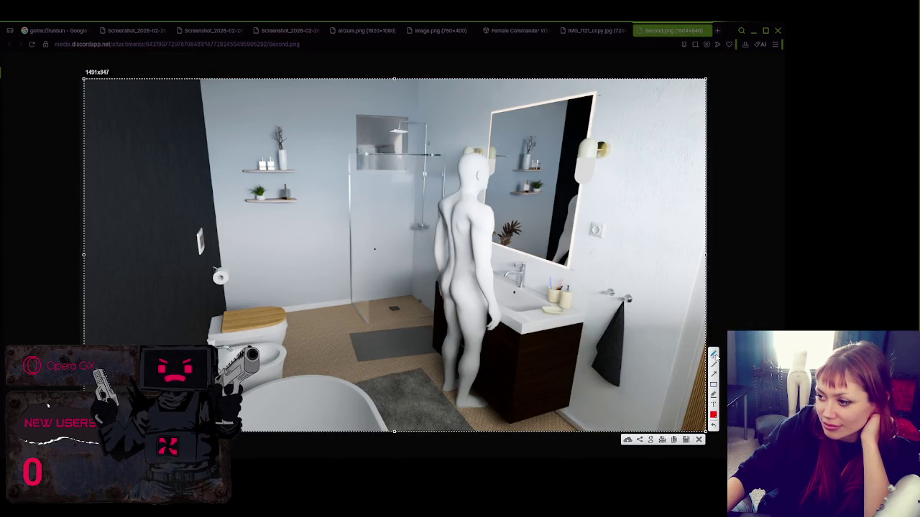
left_click(713, 396)
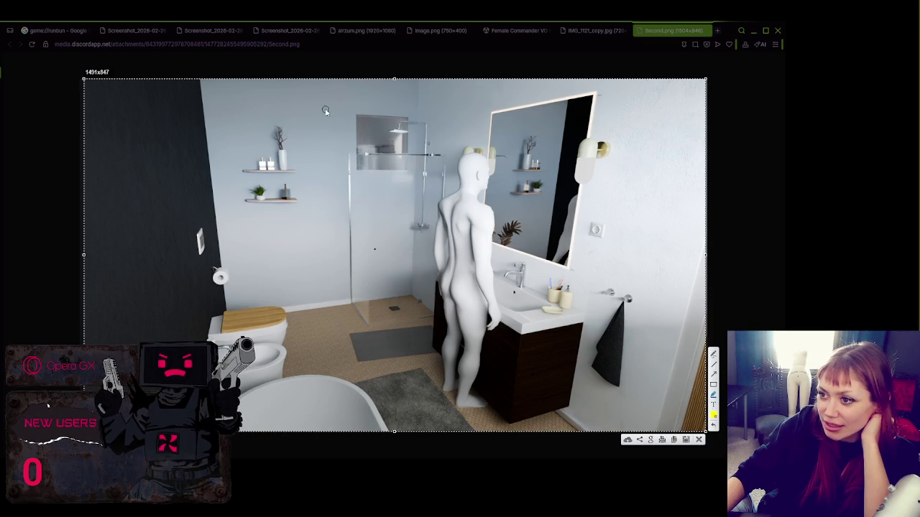
left_click(715, 365)
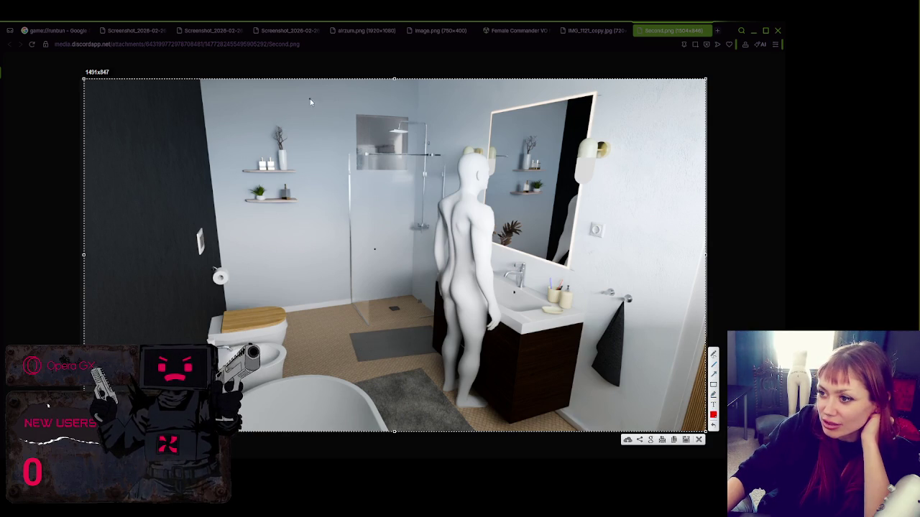
Step: Mark the shower enclosure, shower head, wall shelves and toilet seat in red
mouse_move(318, 99)
left_mouse_down()
mouse_move(401, 107)
mouse_move(482, 98)
mouse_move(467, 305)
mouse_move(353, 329)
mouse_move(328, 88)
left_mouse_up()
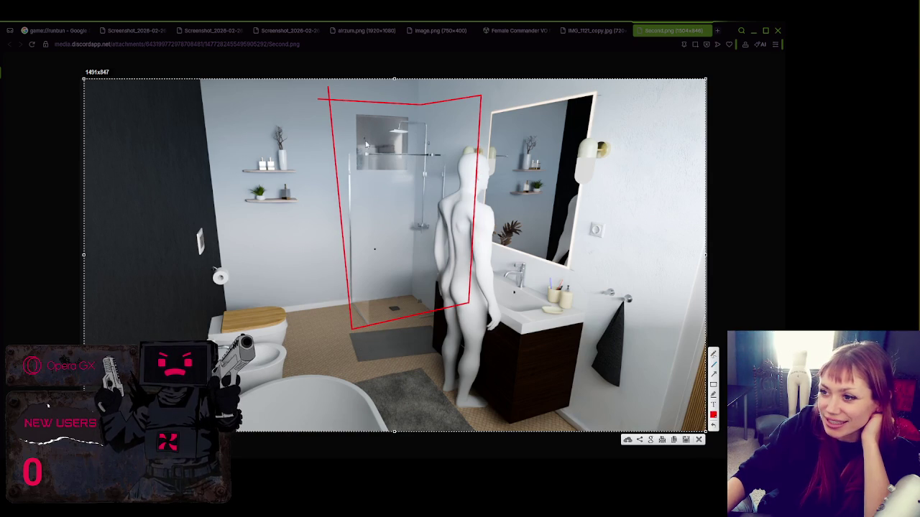
left_click_drag(383, 176, 382, 199)
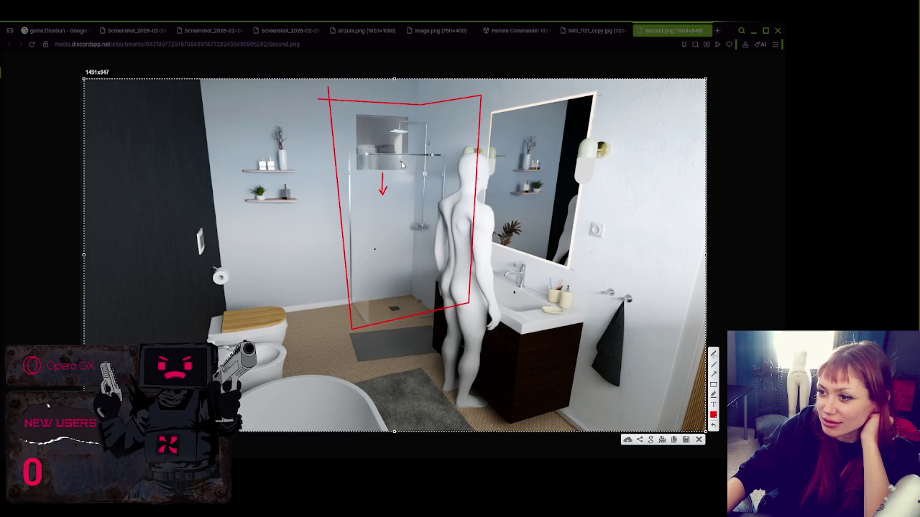
left_click_drag(426, 134, 426, 144)
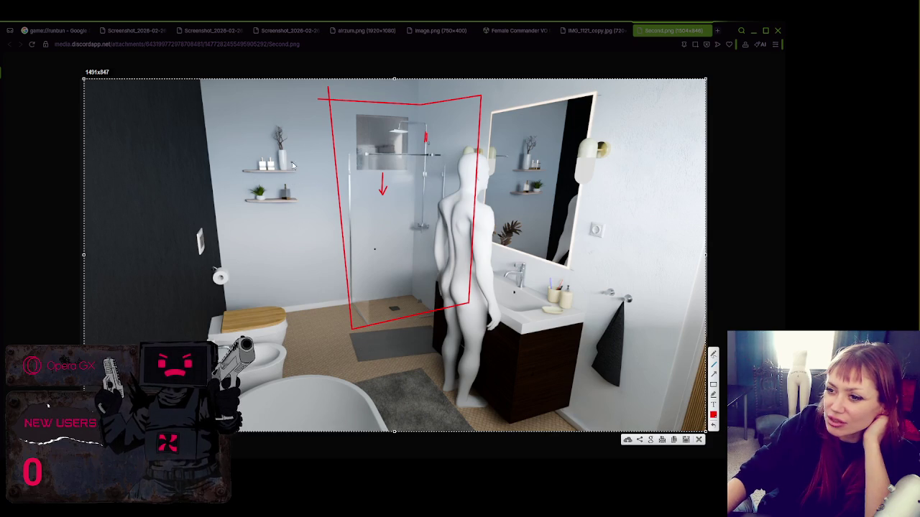
mouse_move(308, 122)
left_mouse_down()
mouse_move(234, 113)
mouse_move(239, 208)
mouse_move(341, 226)
mouse_move(310, 220)
mouse_move(308, 124)
mouse_move(309, 215)
mouse_move(314, 240)
mouse_move(325, 237)
left_mouse_up()
mouse_move(325, 238)
left_mouse_down()
mouse_move(321, 116)
mouse_move(220, 95)
mouse_move(231, 244)
mouse_move(334, 252)
mouse_move(324, 241)
left_mouse_up()
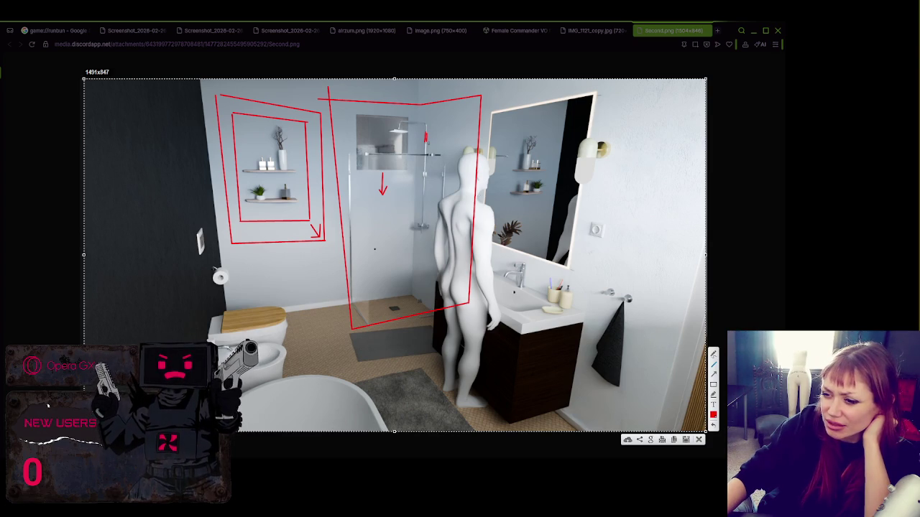
mouse_move(255, 357)
left_mouse_down()
mouse_move(280, 359)
mouse_move(257, 353)
left_mouse_up()
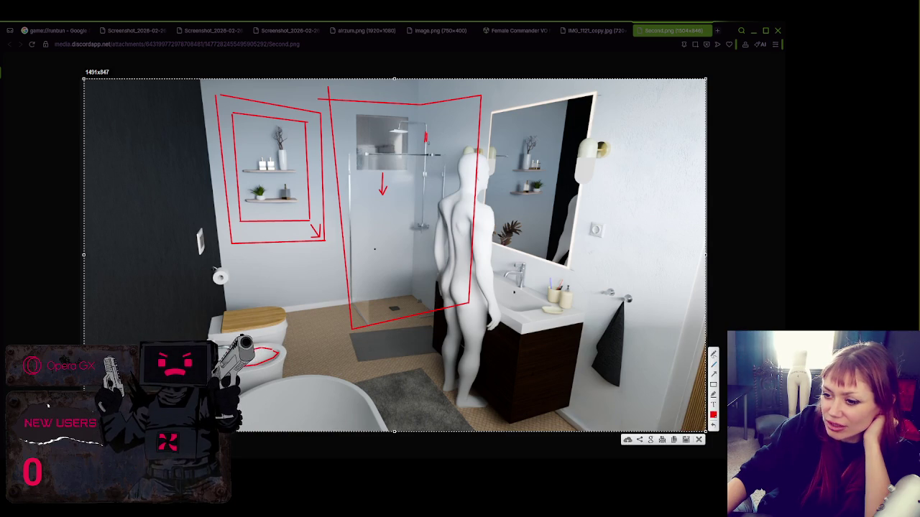
Step: Trace the bathtub rim in red, discard the snapshot, and open the turtle characters screenshot in a new tab
left_click_drag(361, 397, 374, 426)
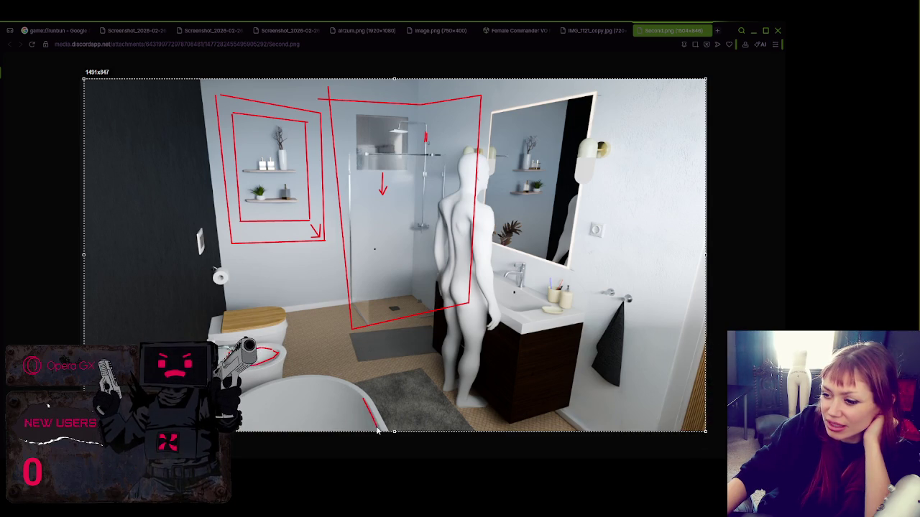
left_click_drag(361, 406, 252, 400)
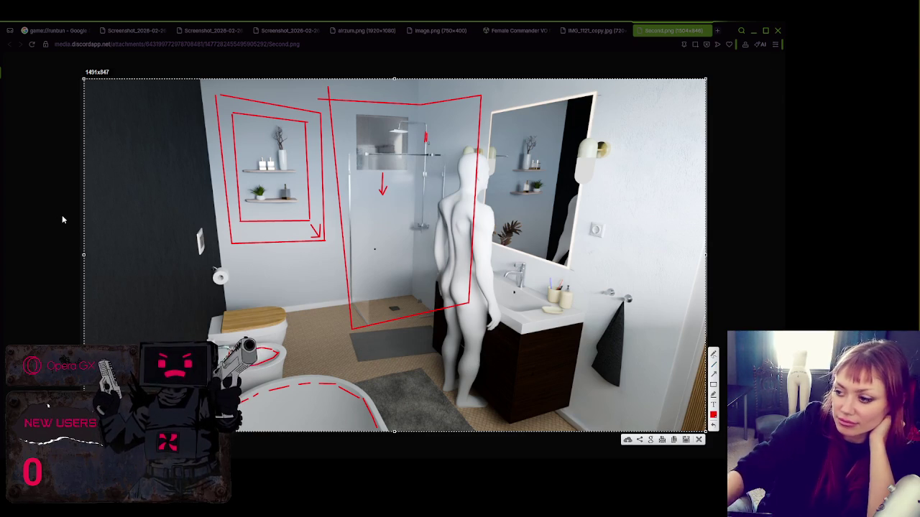
key("Escape")
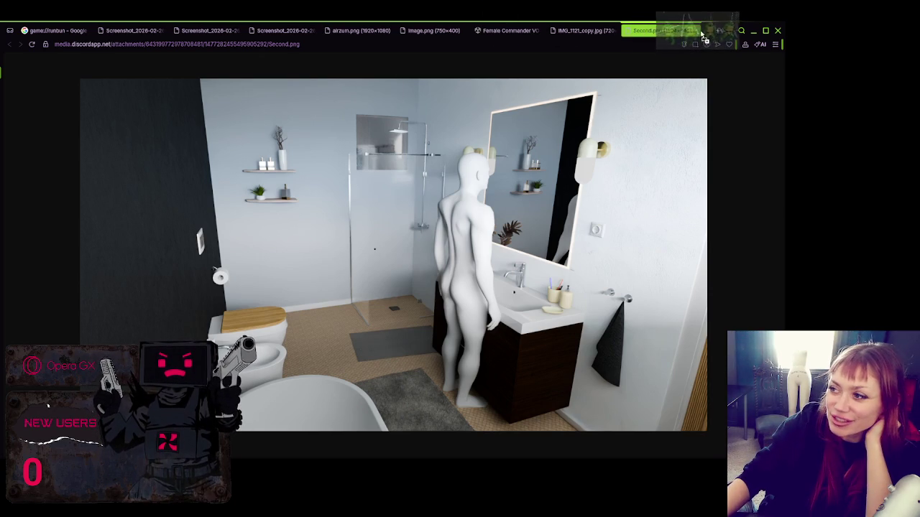
left_click_drag(701, 34, 703, 34)
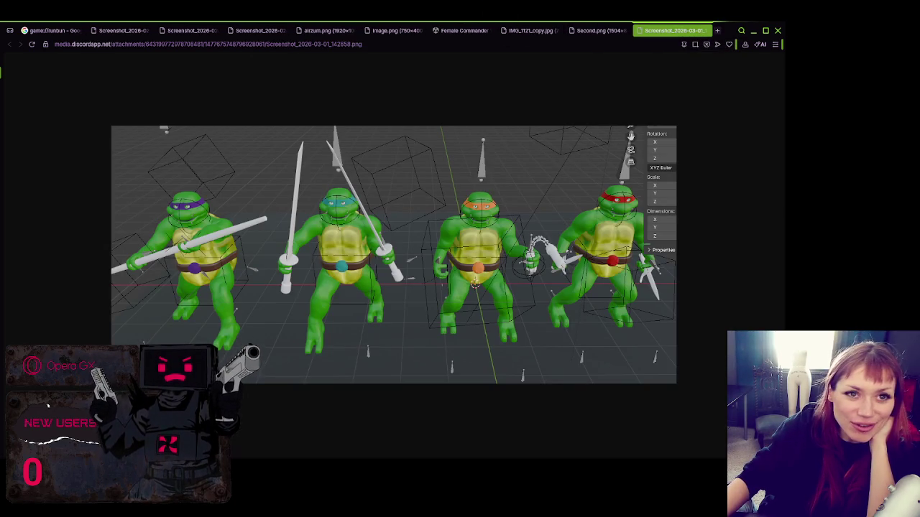
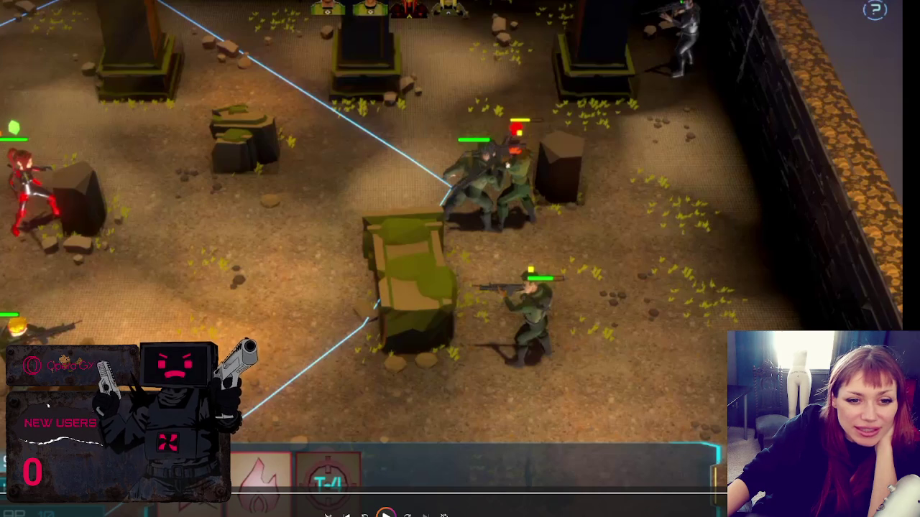
Step: Resume the game video and enlarge the floating 'Getting the boiler up to temp' video over it
key("space")
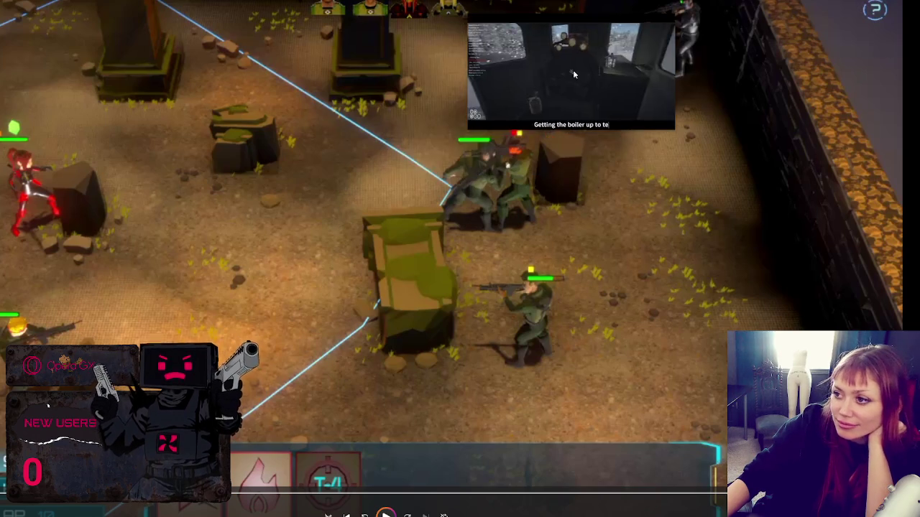
left_click_drag(467, 128, 28, 380)
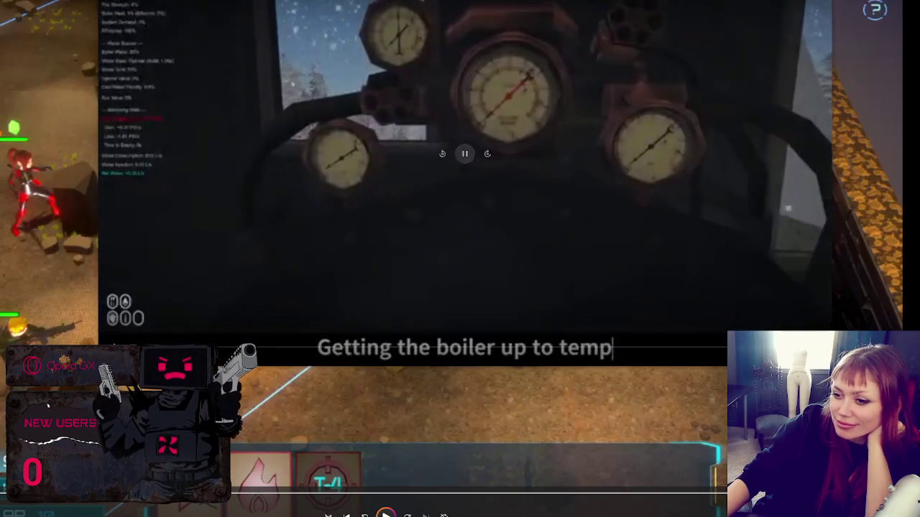
mouse_move(466, 161)
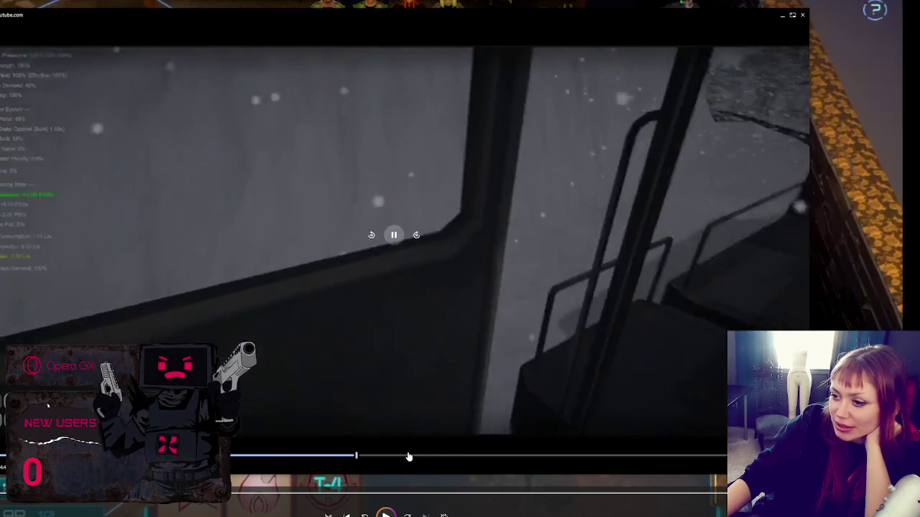
Step: Jump the floating train video forward three times, then close the floating player
left_click(408, 456)
left_click(454, 456)
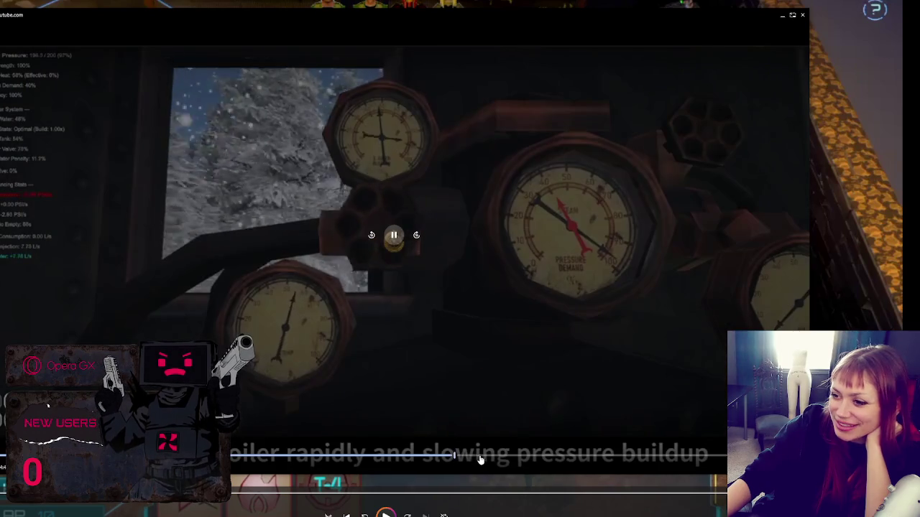
left_click(496, 464)
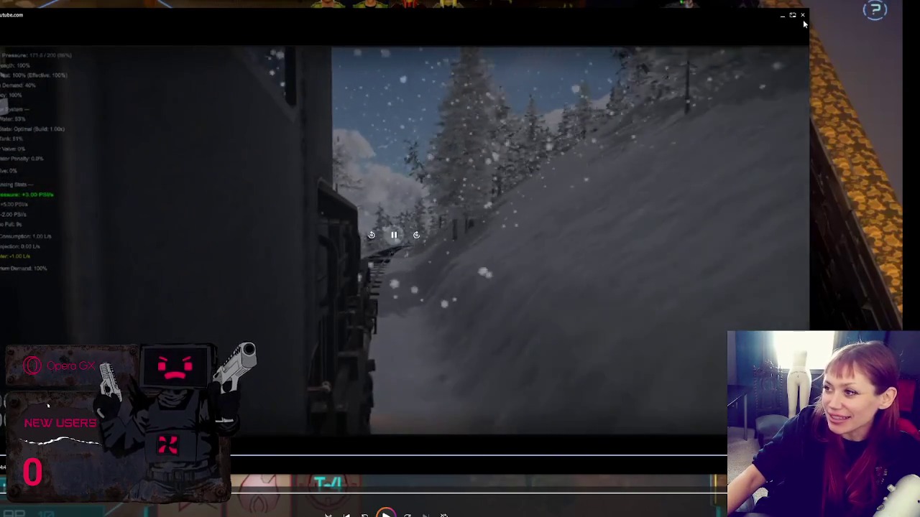
left_click(802, 16)
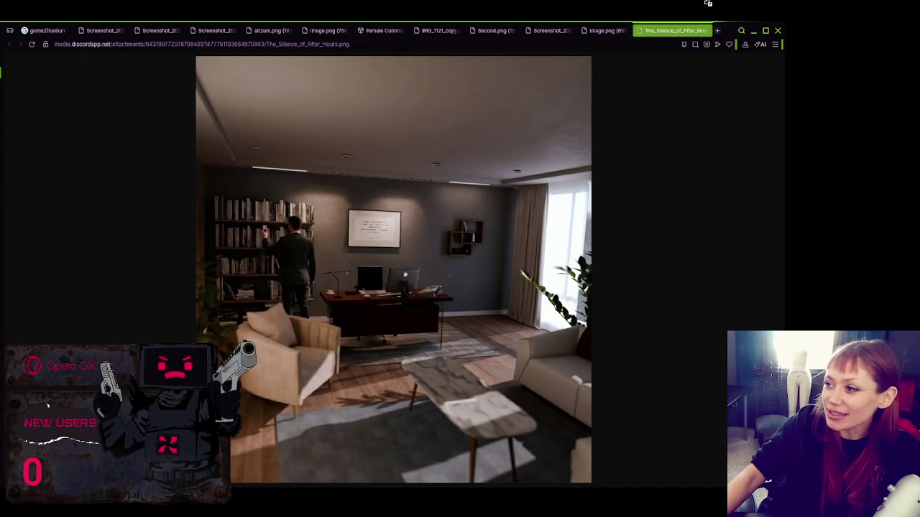
Step: View the ctrl_alt_delight_2.png poster tab and the game screenshot tab, then close the browser window
left_click(690, 32)
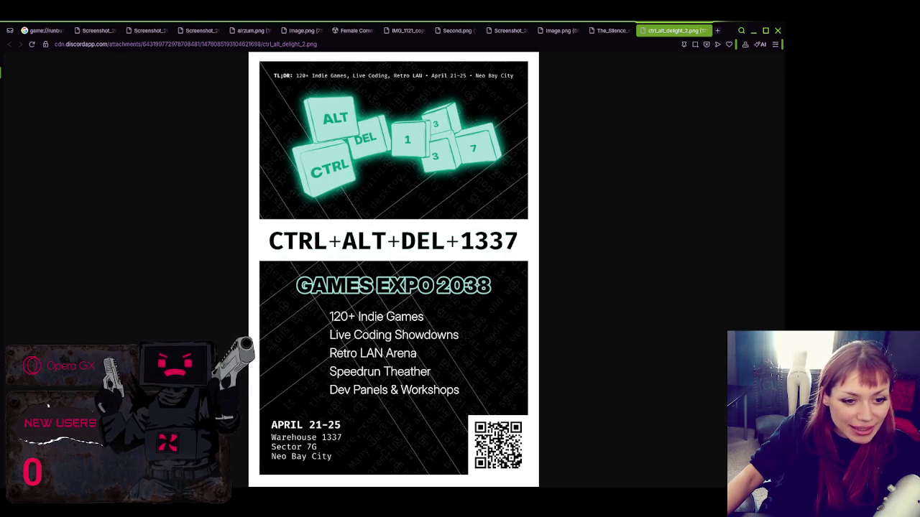
left_click(630, 30)
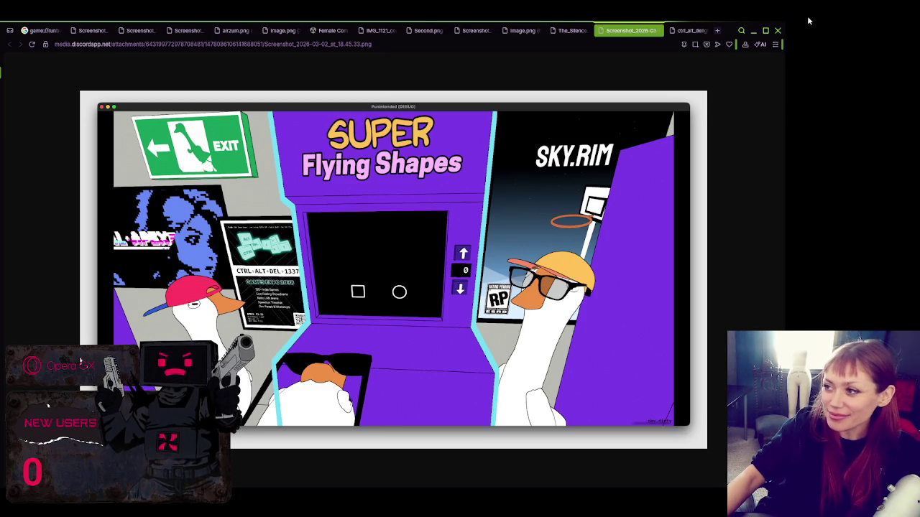
left_click(780, 32)
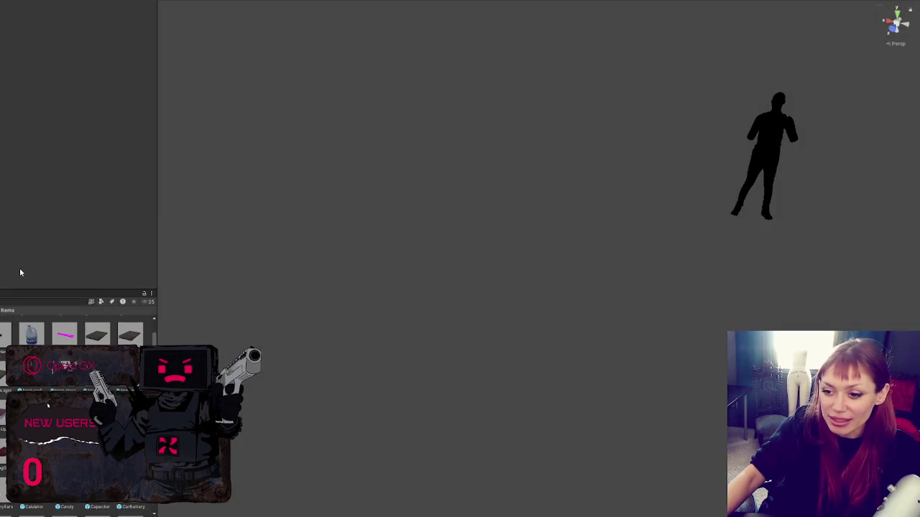
Step: Close the book texture documents in Photoshop, answer the save prompt, and return to Opera GX
left_click_drag(159, 212, 95, 259)
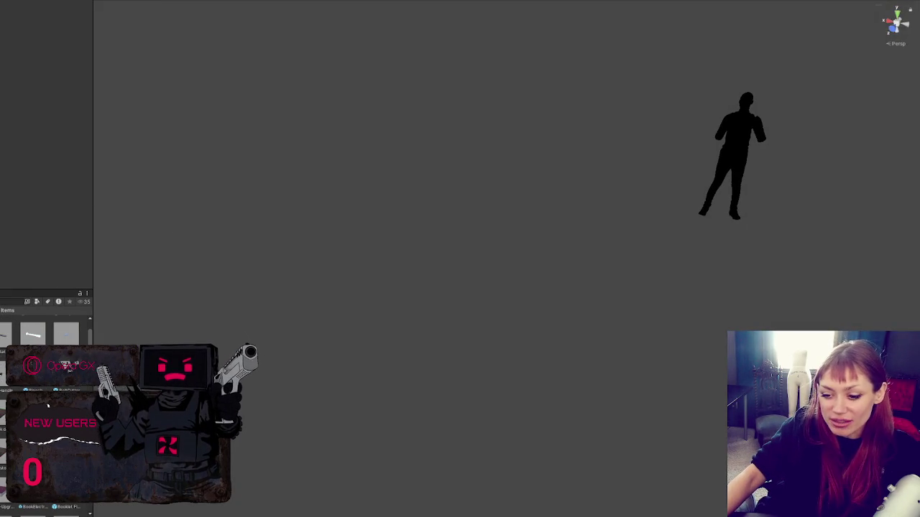
key("alt+Tab")
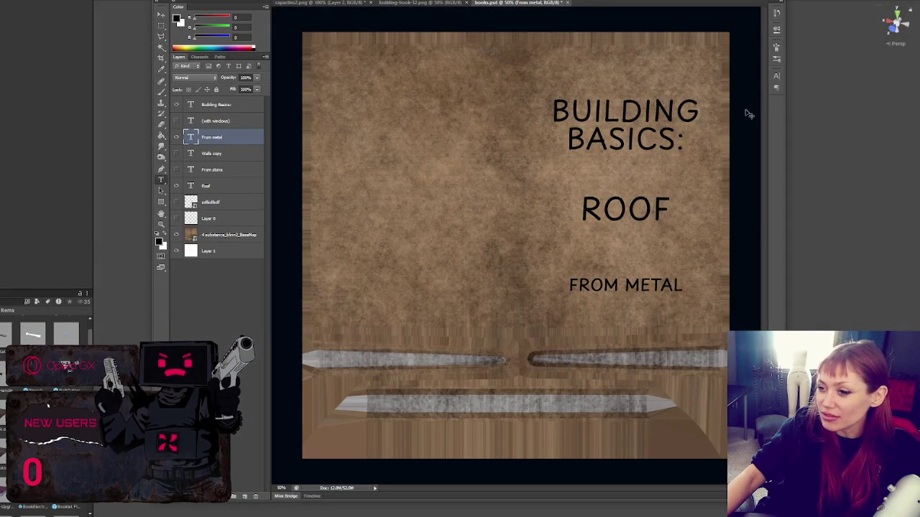
key("ctrl+w")
key("ctrl+w")
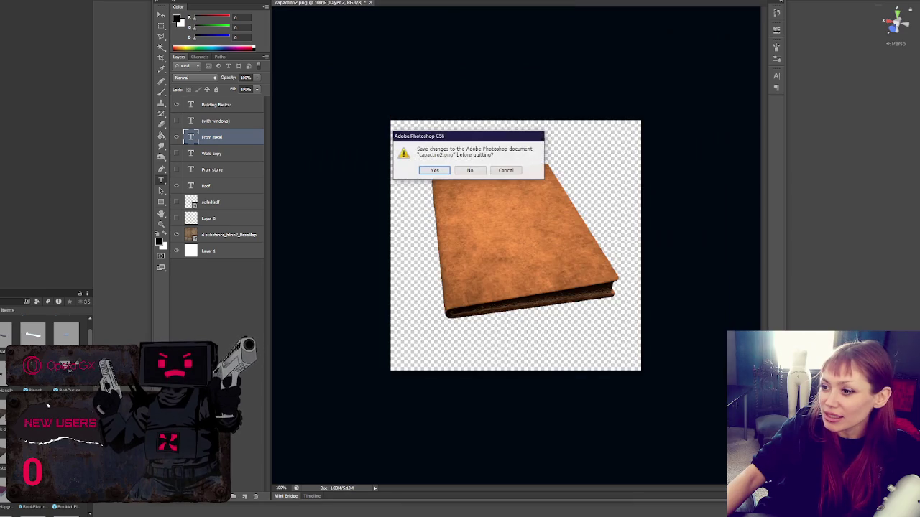
left_click(475, 171)
key("alt+Tab")
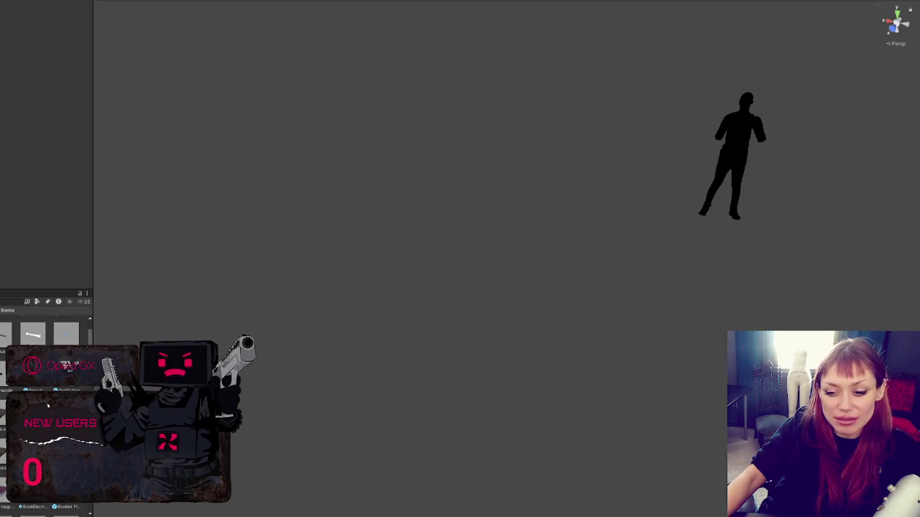
key("alt+Tab")
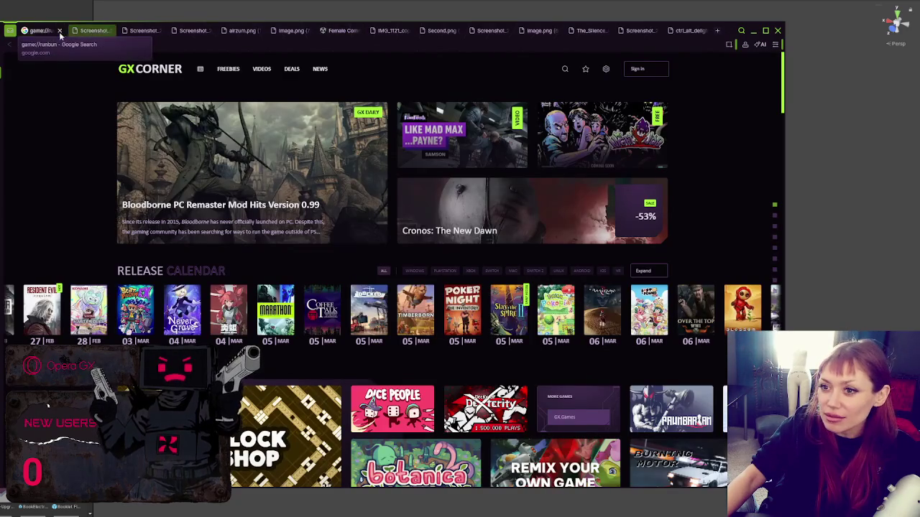
Step: Close the ten old image and screenshot tabs, starting with game://runbun
left_click(58, 31)
left_click(59, 31)
left_click(58, 31)
left_click(58, 31)
left_click(58, 30)
left_click(61, 31)
left_click(61, 31)
left_click(61, 31)
left_click(62, 31)
left_click(61, 31)
left_click(61, 31)
left_click(61, 31)
left_click(61, 31)
left_click(61, 31)
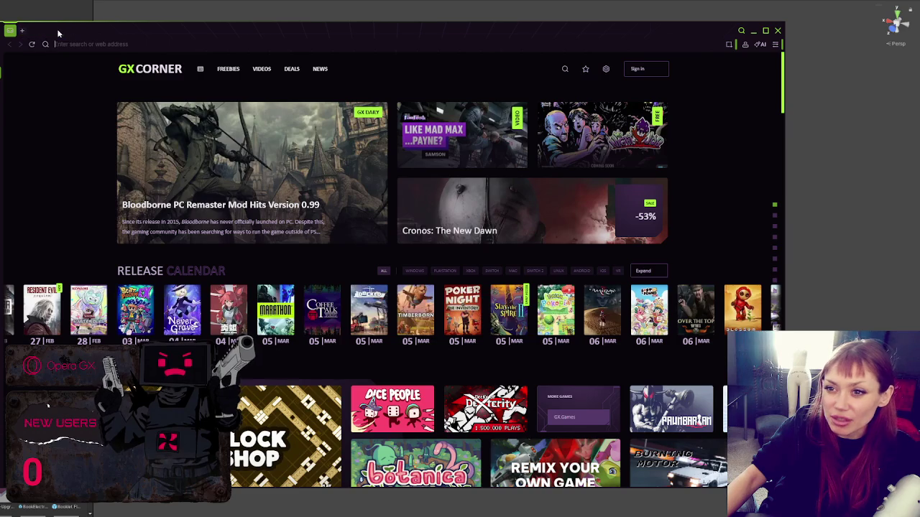
Step: In a new tab, search for 'youtube' and go to the YouTube site
left_click(24, 31)
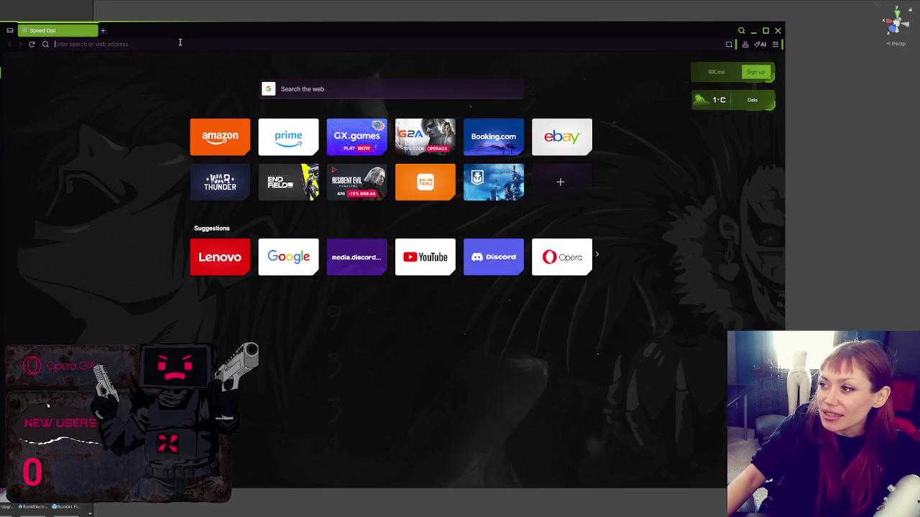
type("youtube")
key("Return")
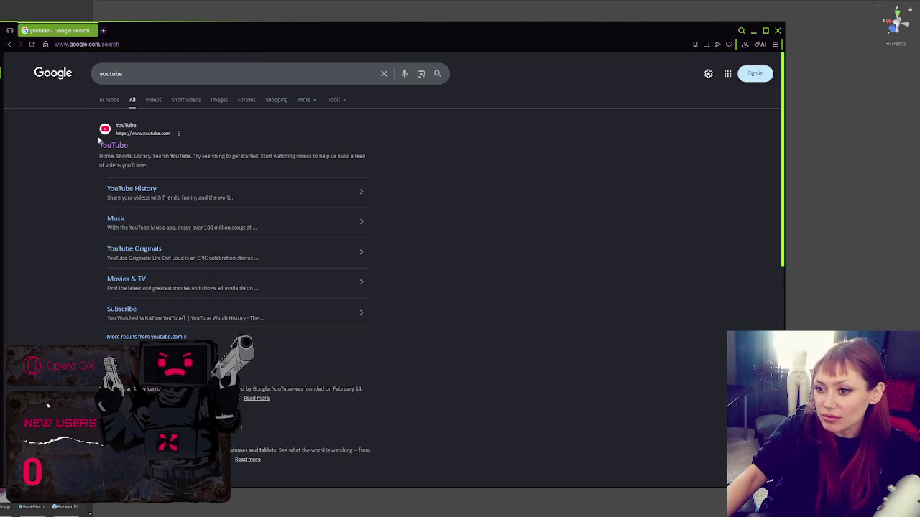
left_click(109, 144)
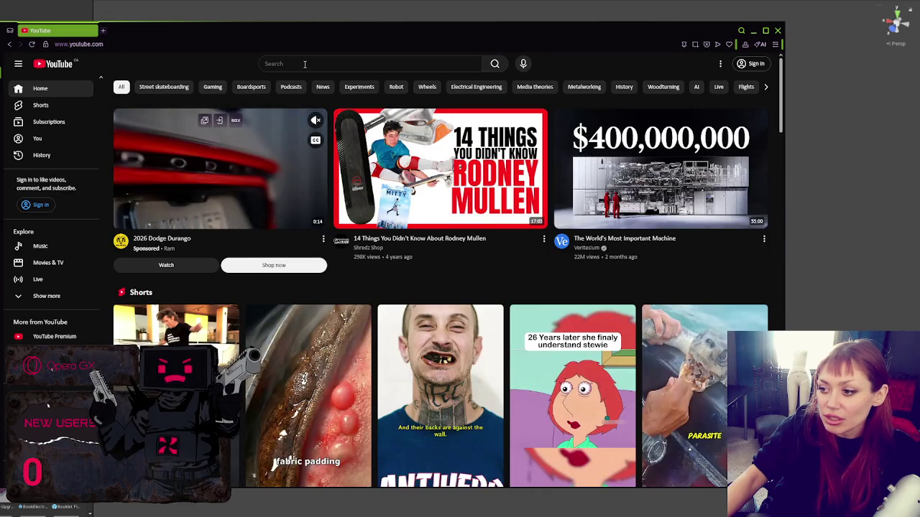
left_click(305, 63)
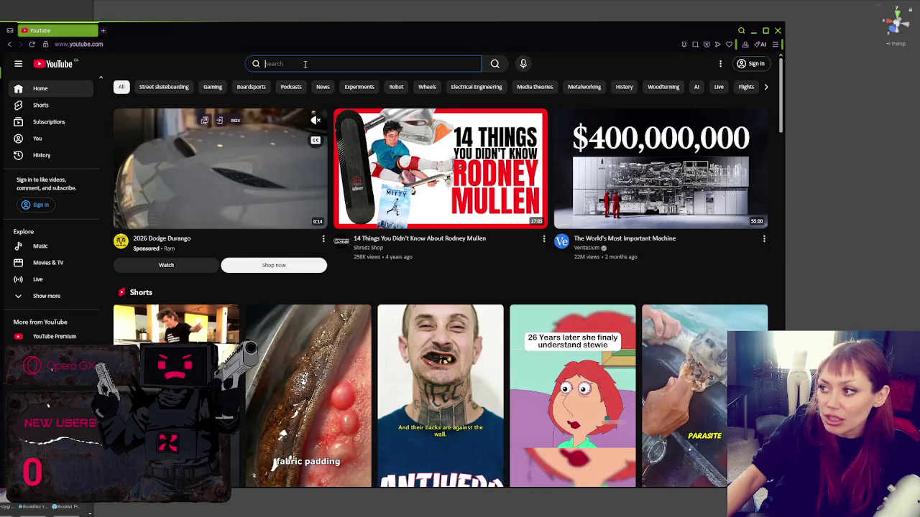
Step: Search YouTube for 'unity fog'
type("unity fog")
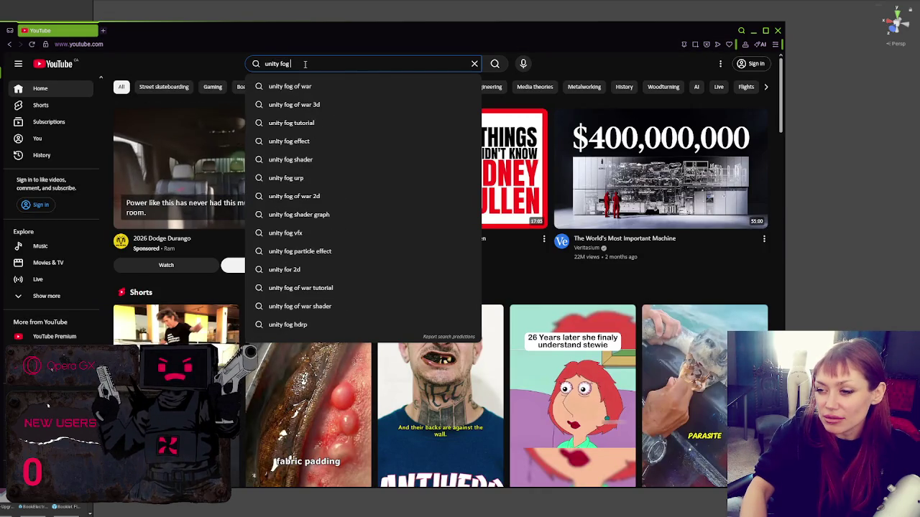
key("Return")
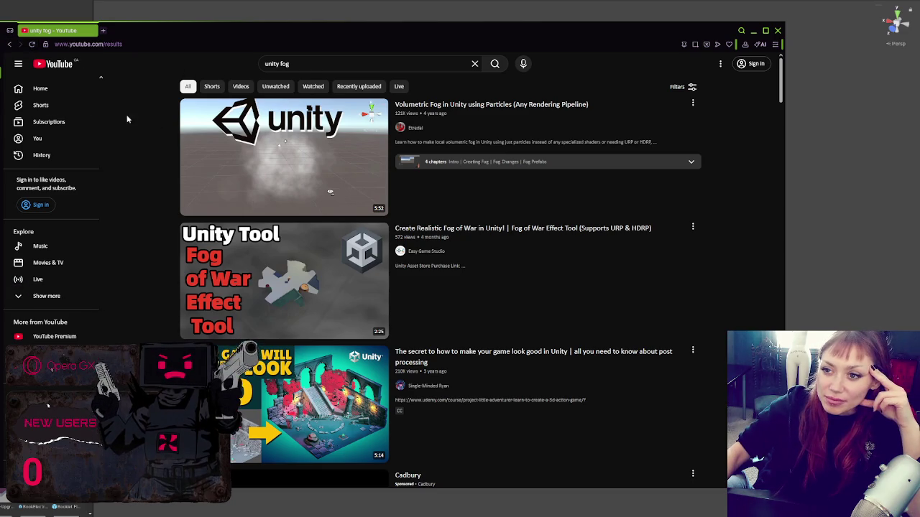
Step: Collapse YouTube's sidebar, move the window, and open the particle volumetric fog video in a background tab
left_click(19, 66)
mouse_move(352, 30)
left_mouse_down()
mouse_move(380, 12)
mouse_move(331, 16)
left_mouse_up()
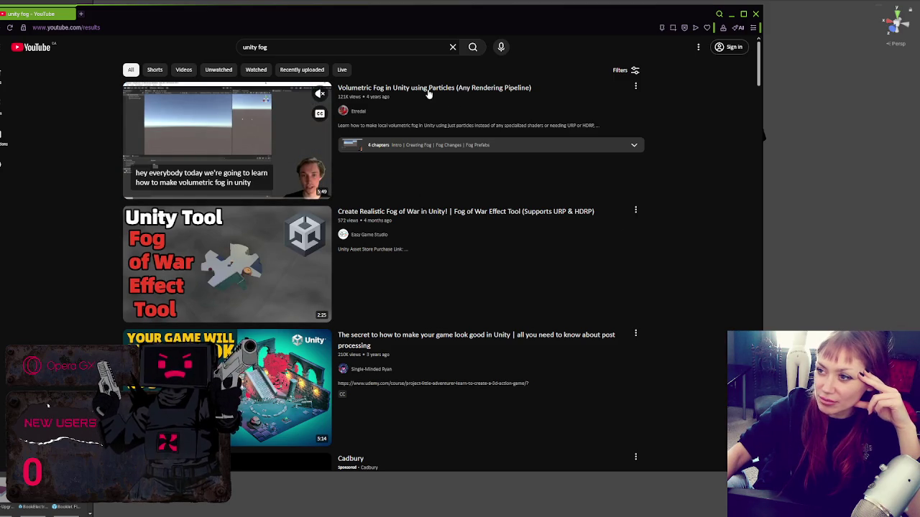
middle_click(307, 115)
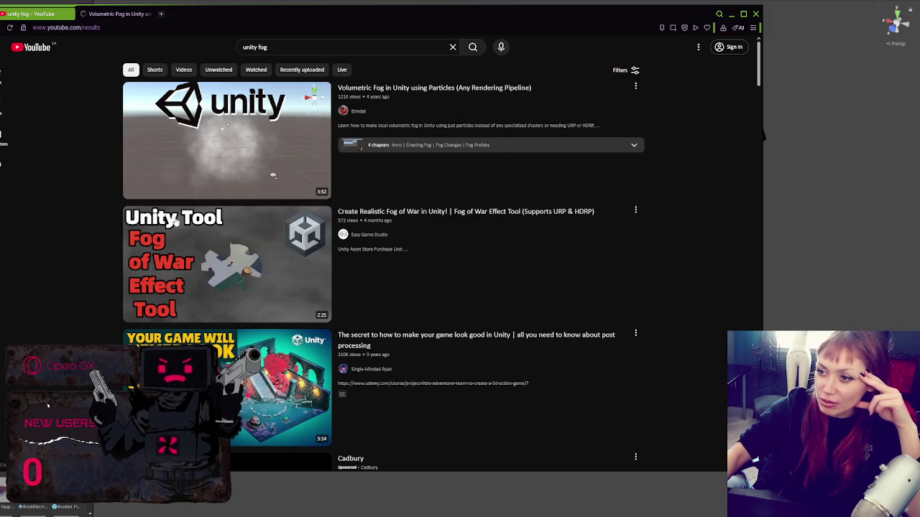
Step: Open the Unity Fog/Haze playlist video and the Volumetrics ray marching tutorial in new tabs
scroll(462, 256, "down", 1)
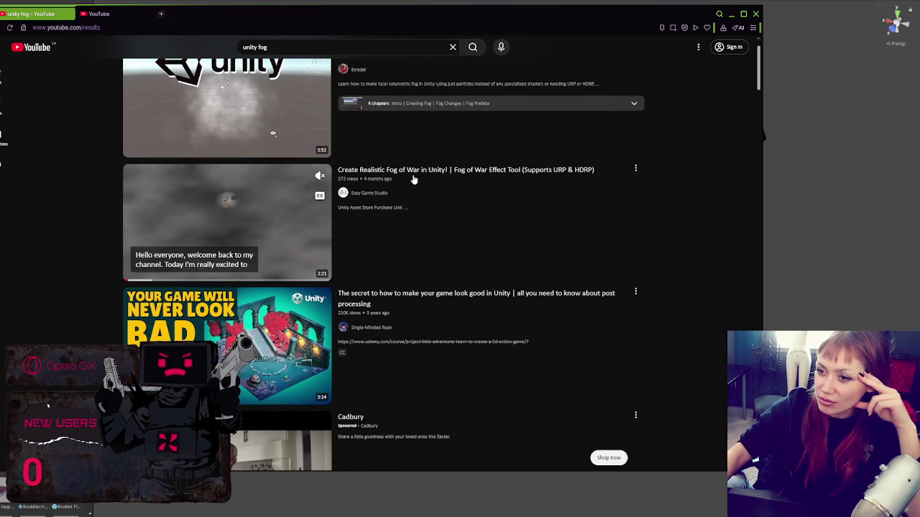
scroll(433, 205, "down", 2)
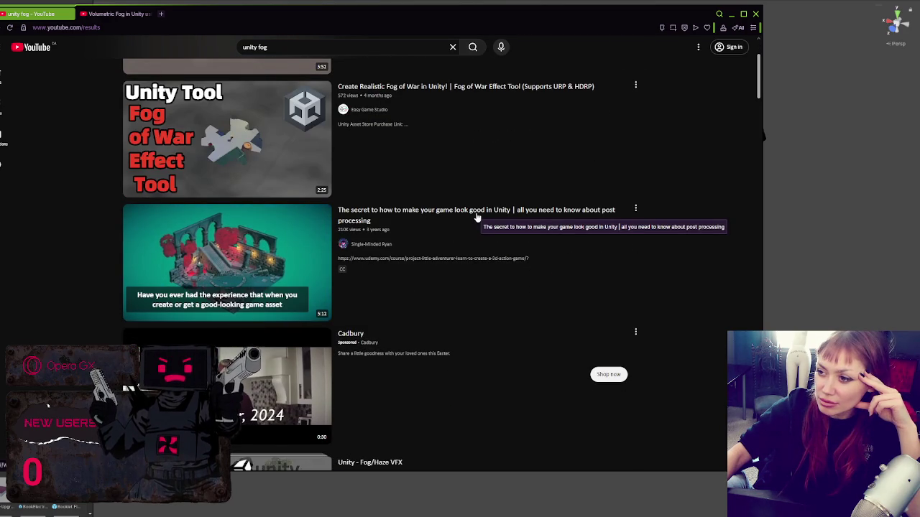
scroll(476, 217, "down", 2)
scroll(356, 180, "down", 2)
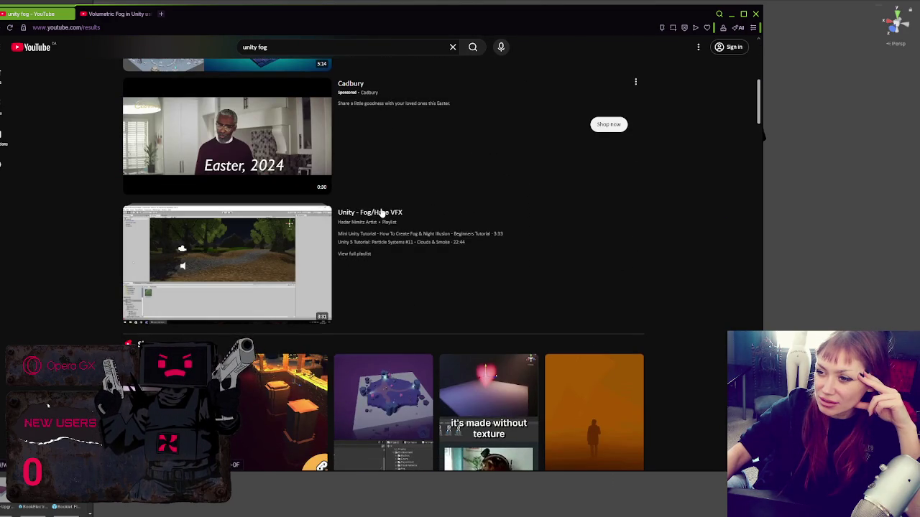
right_click(379, 212)
left_click(388, 221)
scroll(363, 225, "down", 3)
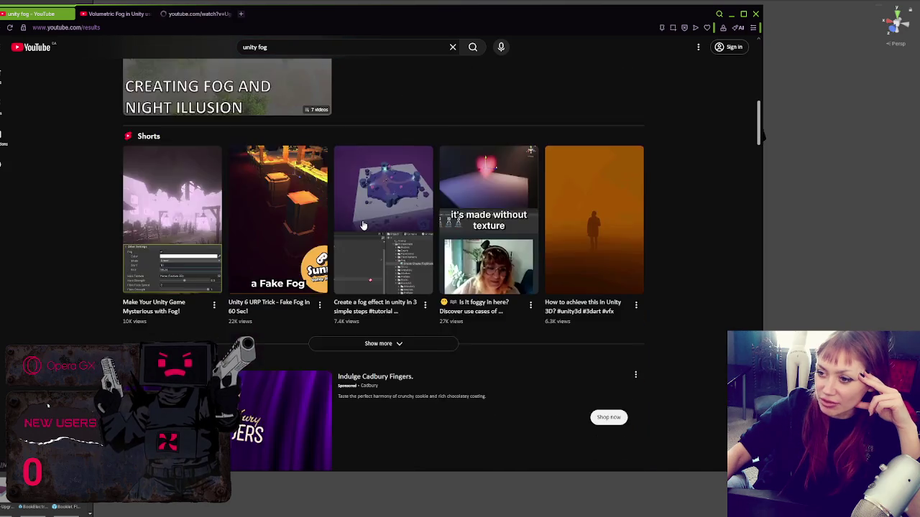
scroll(388, 222, "down", 2)
scroll(412, 237, "down", 2)
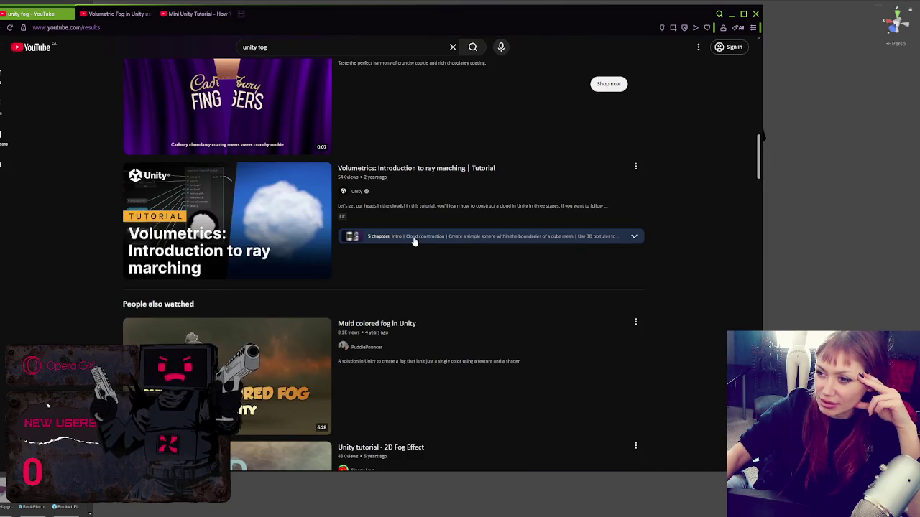
mouse_move(414, 241)
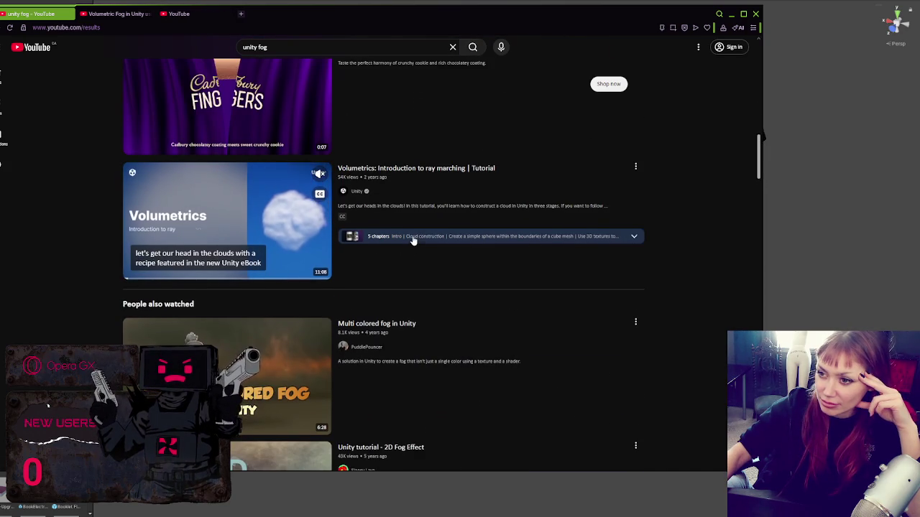
scroll(413, 241, "down", 1)
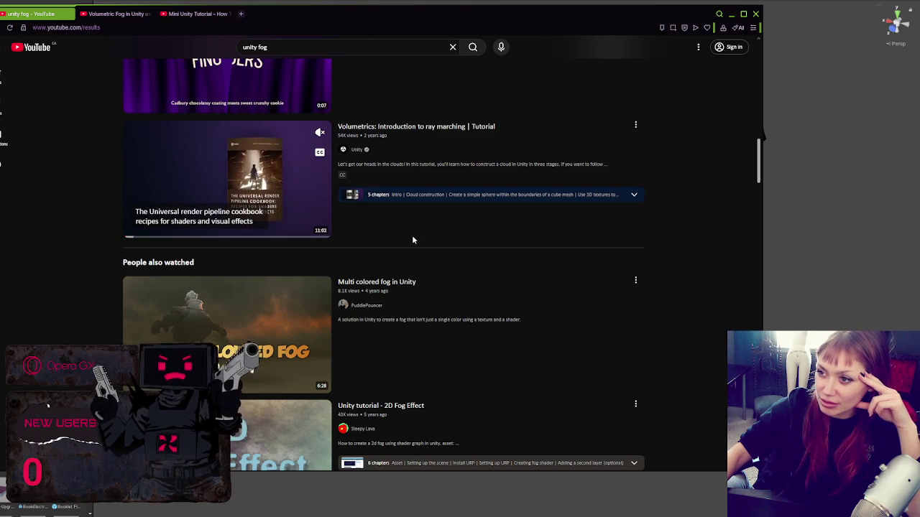
right_click(392, 126)
left_click(424, 134)
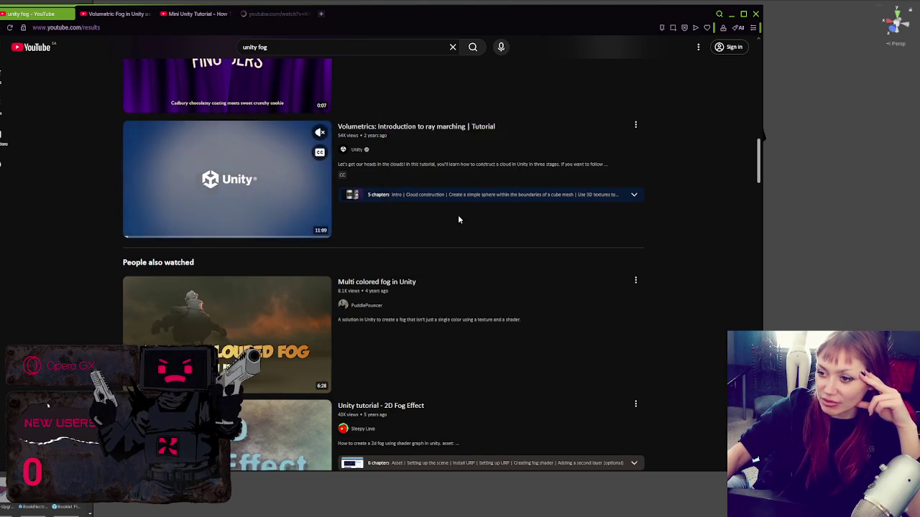
Step: Open 'Multi colored fog in Unity', the Unity3d fog-making video, and Atmospheric Height Fog in new tabs
scroll(458, 217, "down", 1)
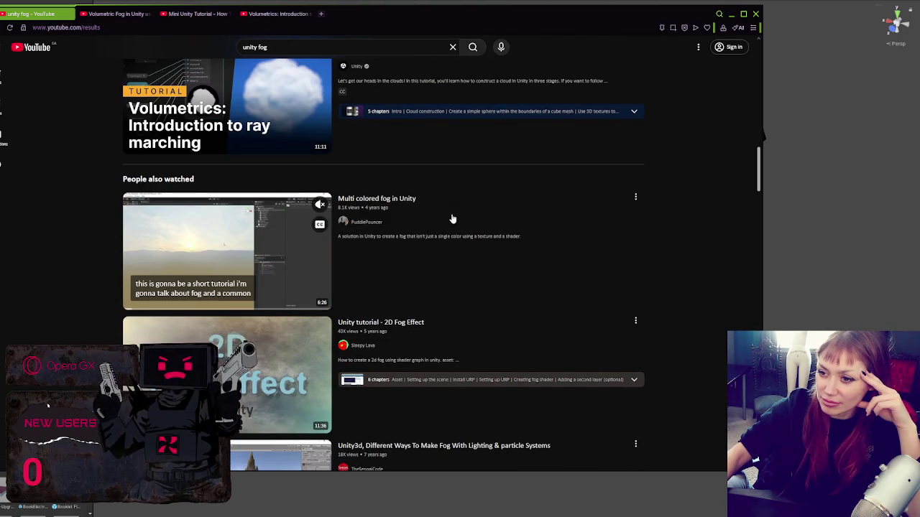
scroll(451, 217, "down", 1)
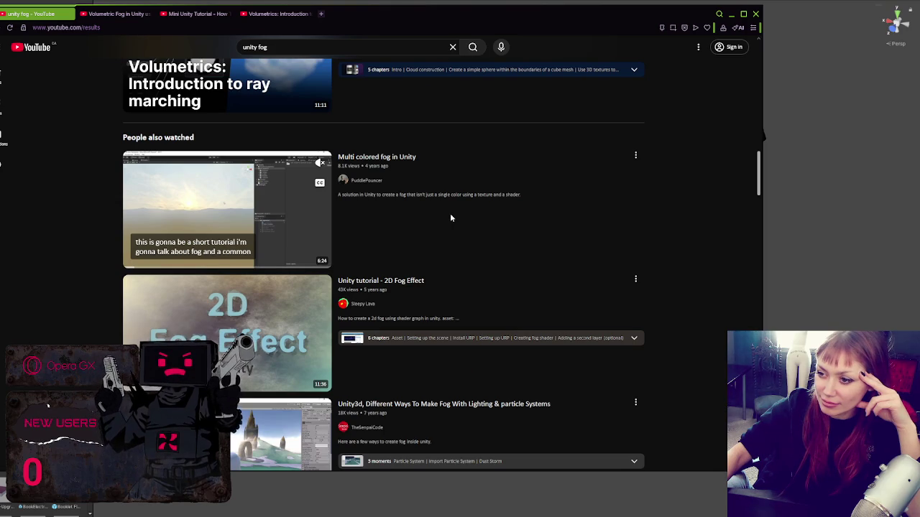
scroll(451, 218, "down", 3)
scroll(451, 218, "up", 1)
right_click(362, 85)
left_click(396, 86)
scroll(453, 215, "down", 2)
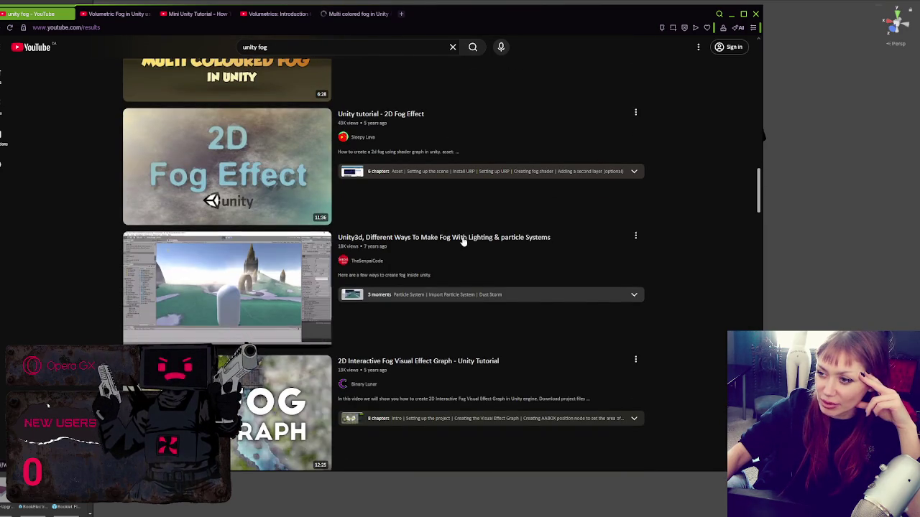
right_click(464, 241)
left_click(481, 247)
scroll(475, 207, "down", 4)
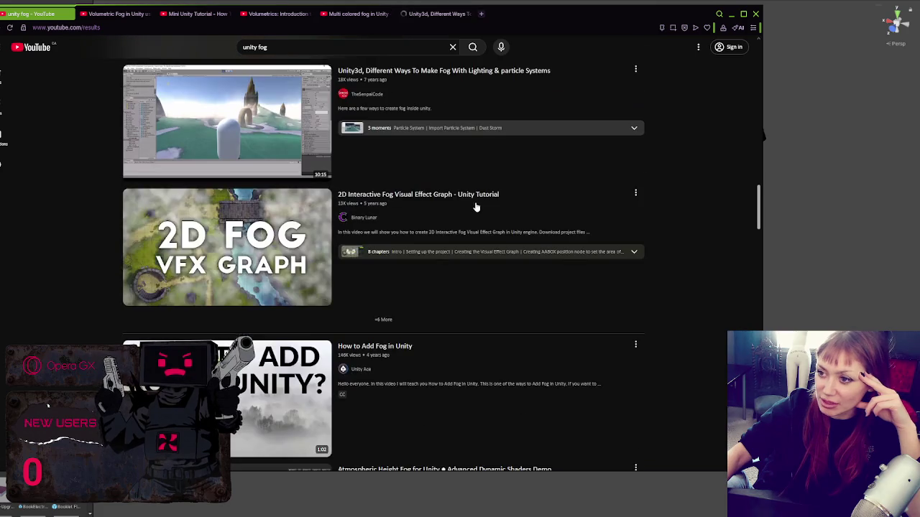
scroll(475, 207, "down", 5)
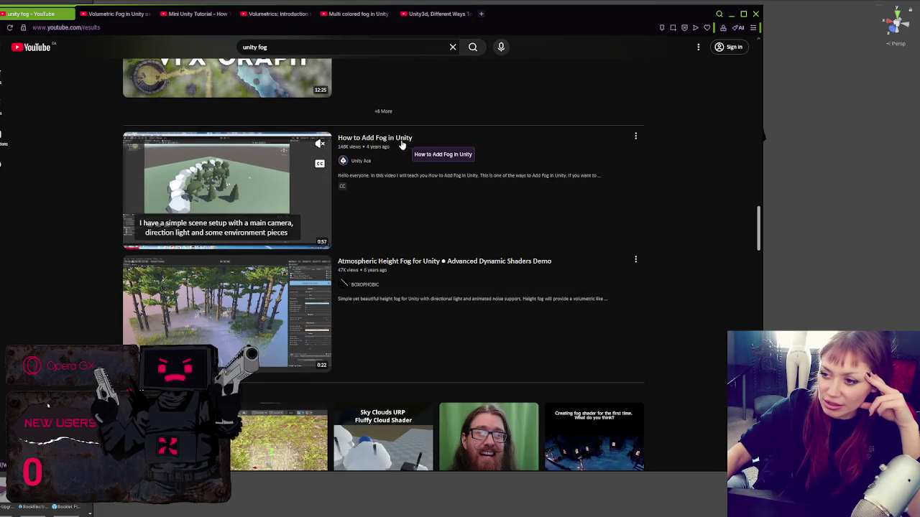
right_click(433, 263)
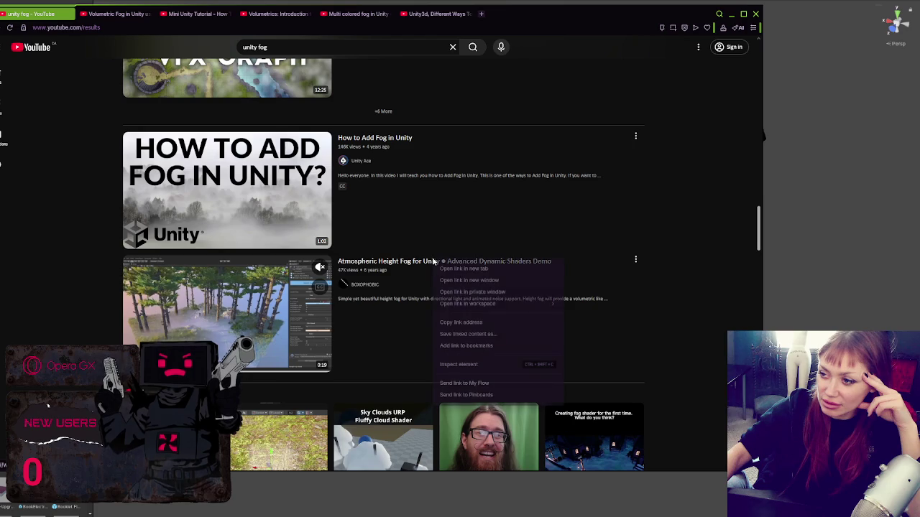
left_click(463, 268)
Step: Open the VOLUMETRIC FOG and Foggy Day tutorials in new tabs, then close the results tab
scroll(379, 208, "down", 5)
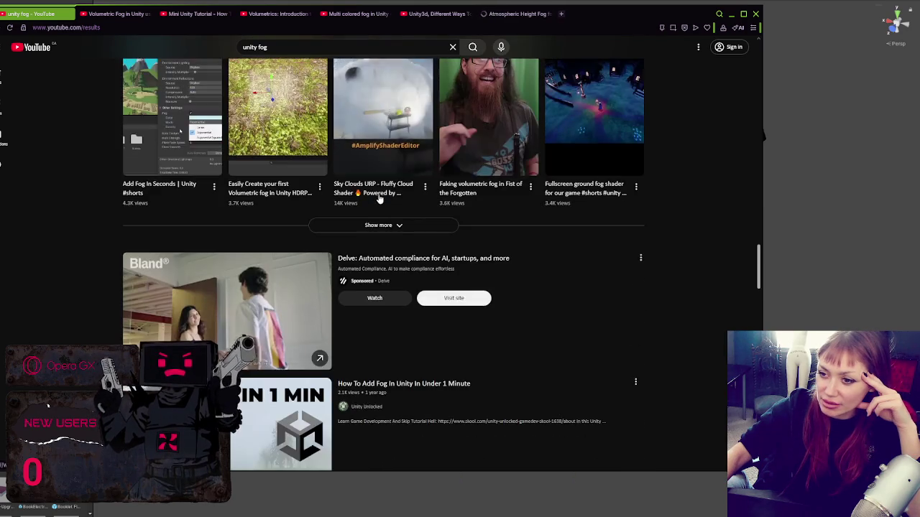
scroll(380, 200, "down", 3)
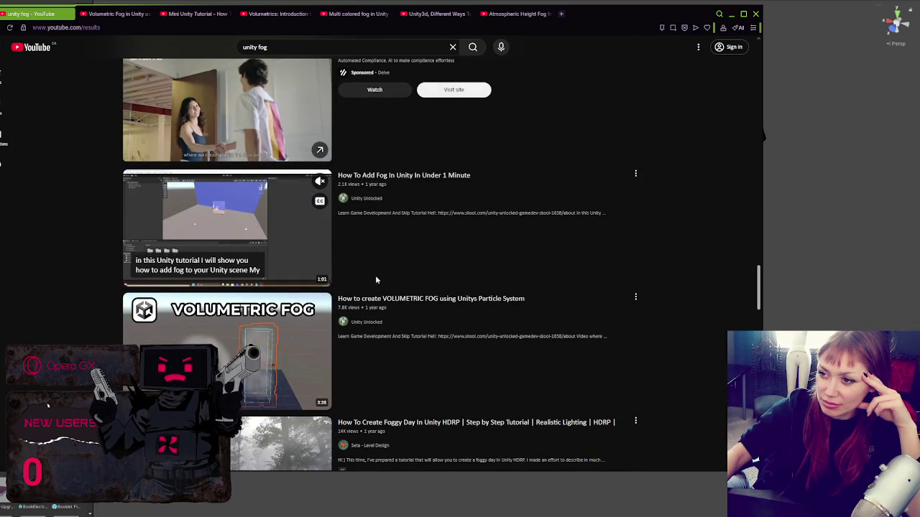
scroll(377, 266, "down", 2)
right_click(412, 133)
left_click(421, 140)
scroll(396, 188, "down", 1)
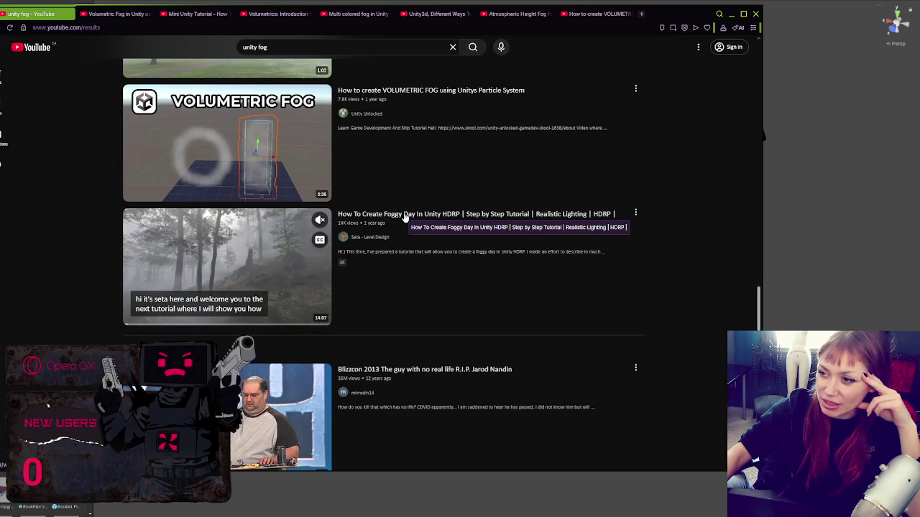
right_click(404, 215)
left_click(415, 223)
scroll(424, 211, "down", 3)
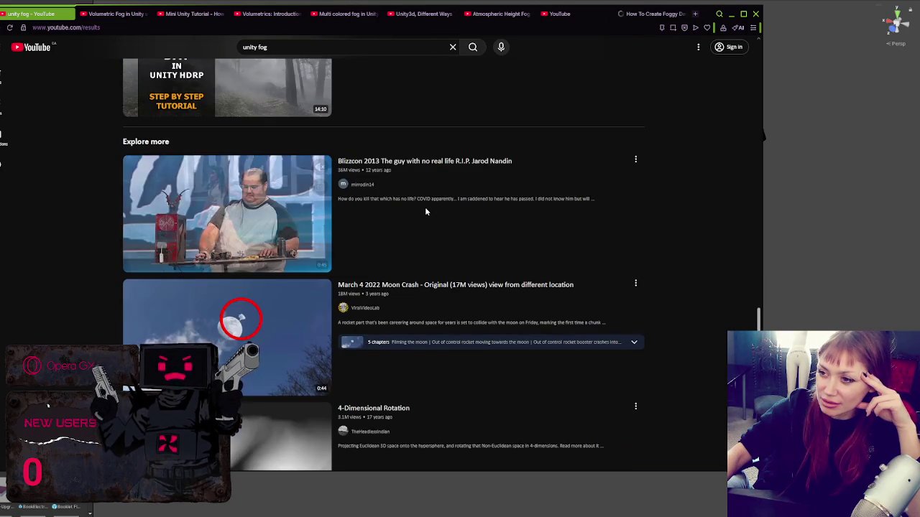
scroll(424, 208, "down", 2)
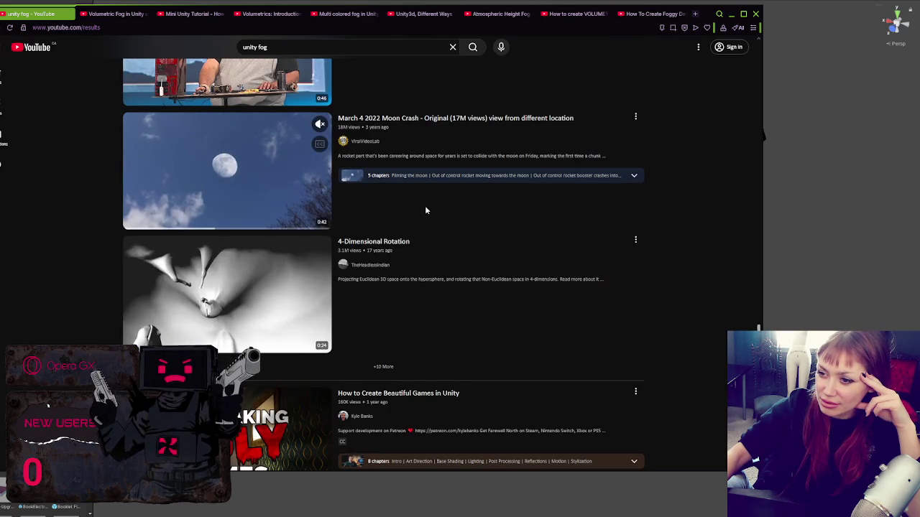
scroll(425, 210, "down", 2)
scroll(426, 210, "down", 3)
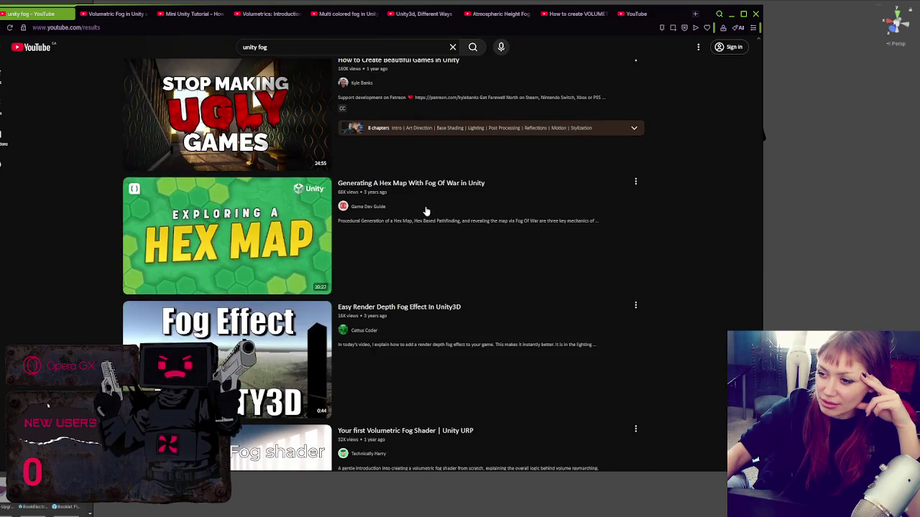
left_click(71, 14)
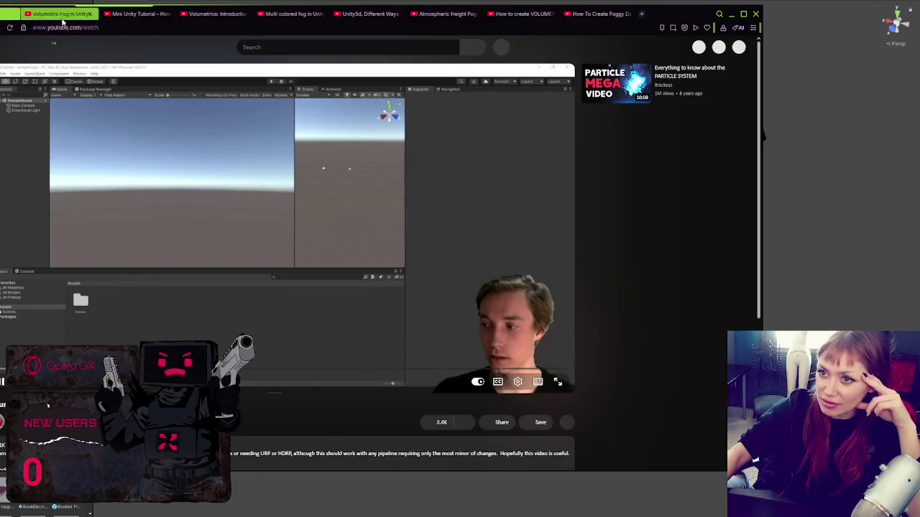
Step: Pause the volumetric fog tutorial, switch it to theater mode, then go to the Mini Unity Tutorial tab
left_click(385, 66)
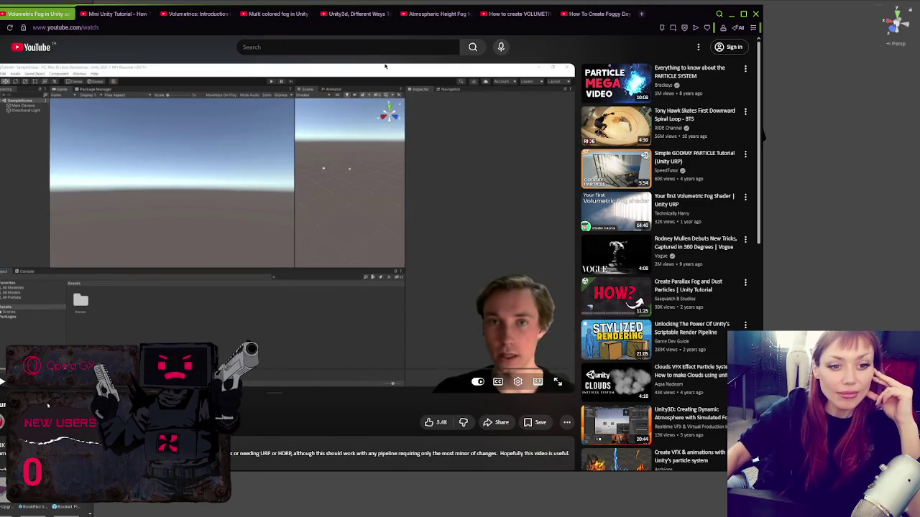
left_click(537, 381)
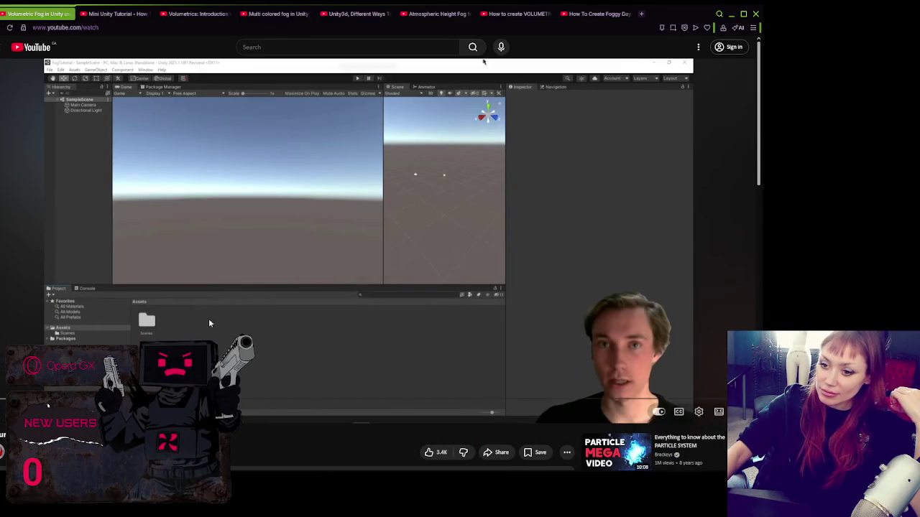
left_click(116, 13)
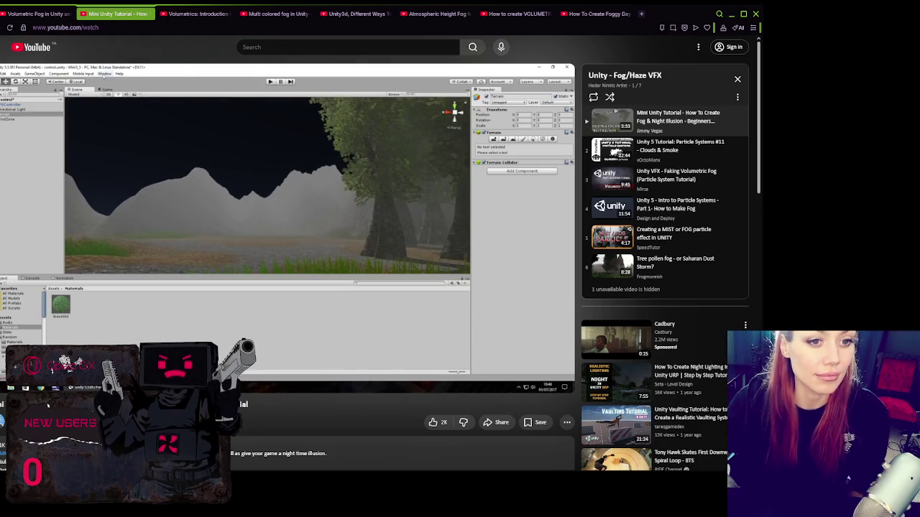
Step: Pause the Mini Unity Tutorial and return to the 'Volumetric Fog in Unity' tab
left_click(152, 210)
left_click(25, 16)
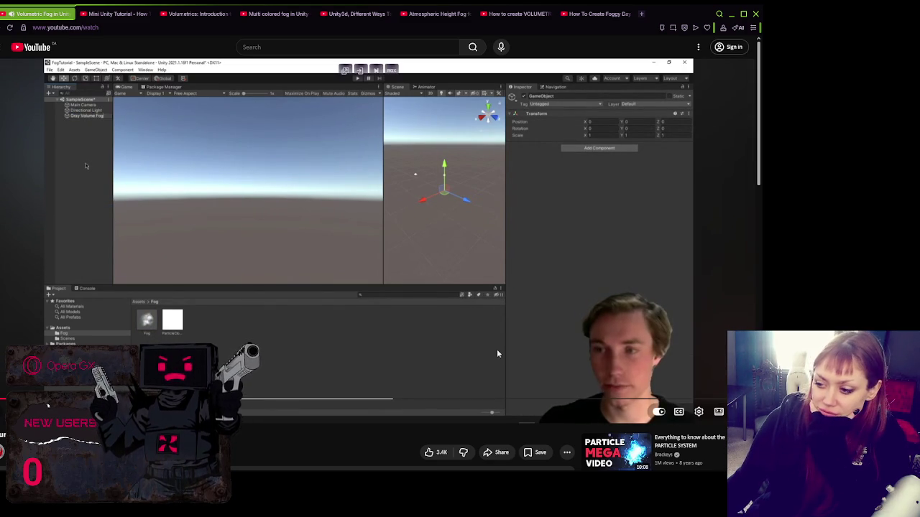
Step: Set playback speed to 1.5x and scrub ahead to the 4:14 Fog Changes chapter
left_click(698, 412)
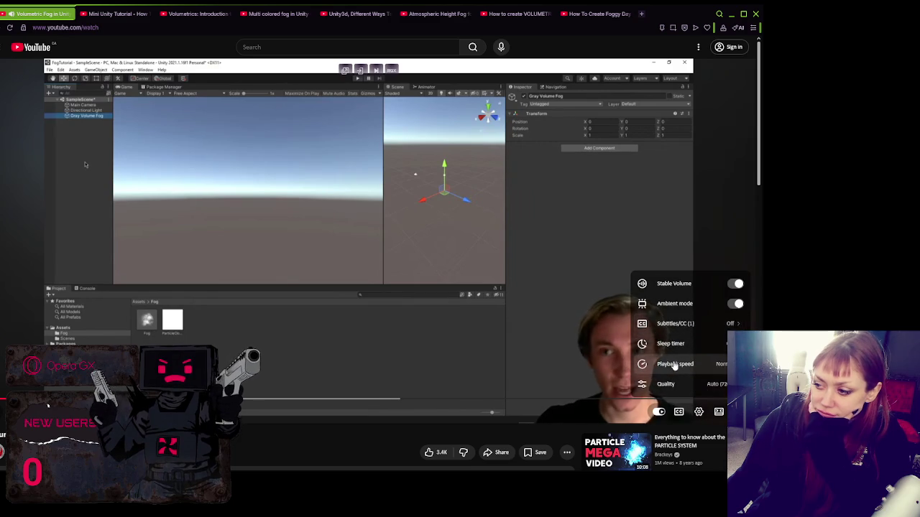
left_click(674, 364)
left_click(682, 376)
left_click(318, 435)
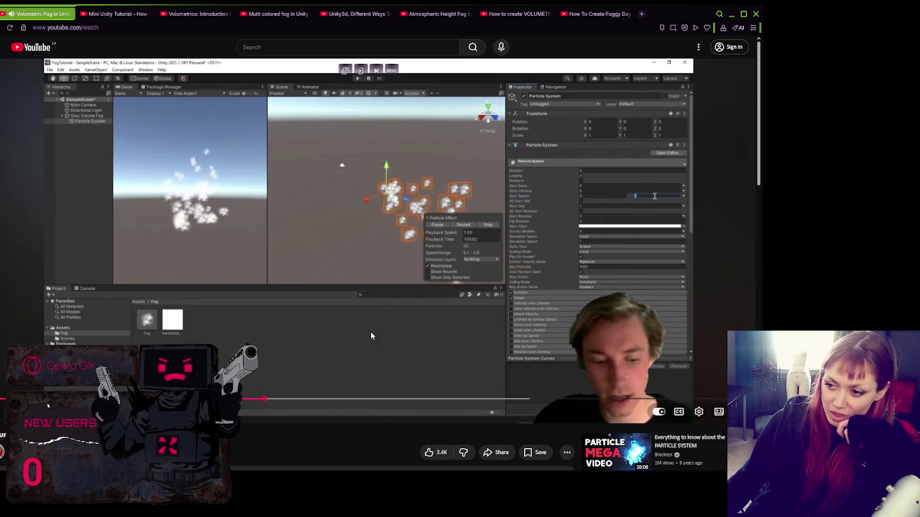
left_click_drag(373, 401, 507, 403)
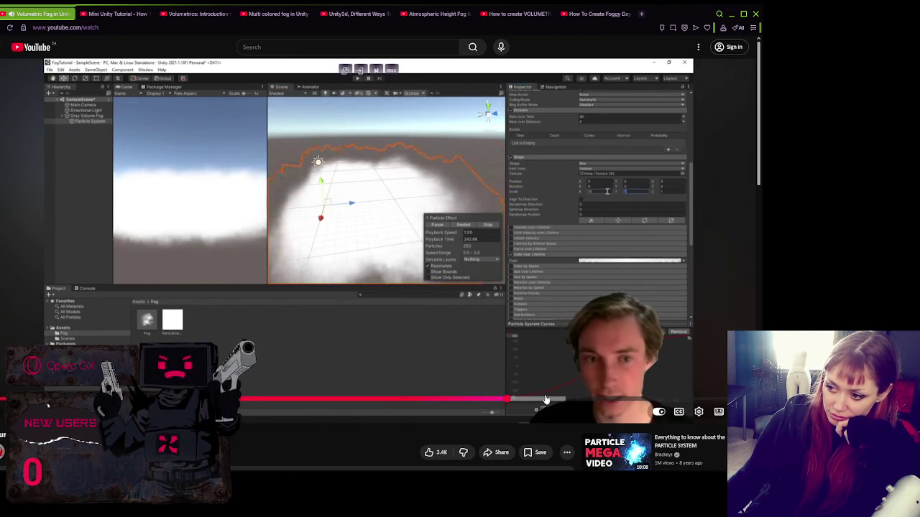
Step: Scrub the fog tutorial back from its end card to the 'Fog Changes' chapter's gray ground fog
left_click(547, 400)
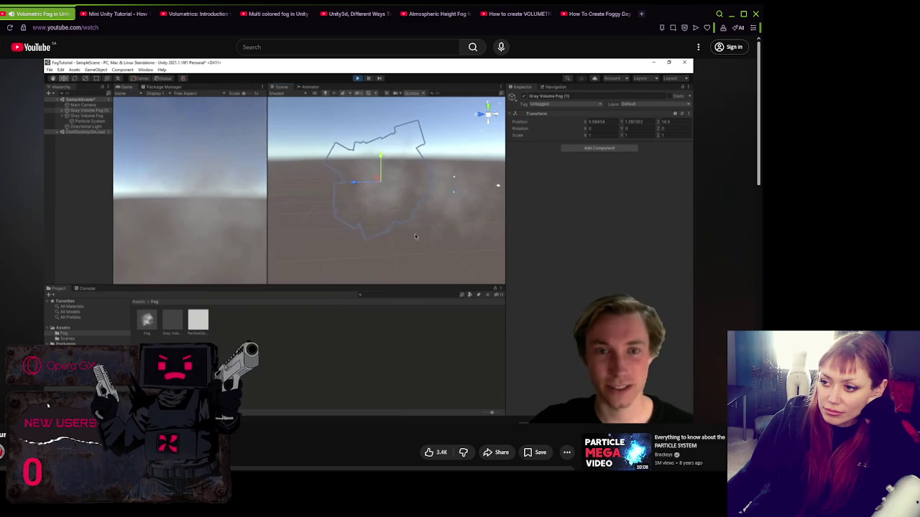
scroll(374, 265, "down", 5)
scroll(387, 431, "up", 5)
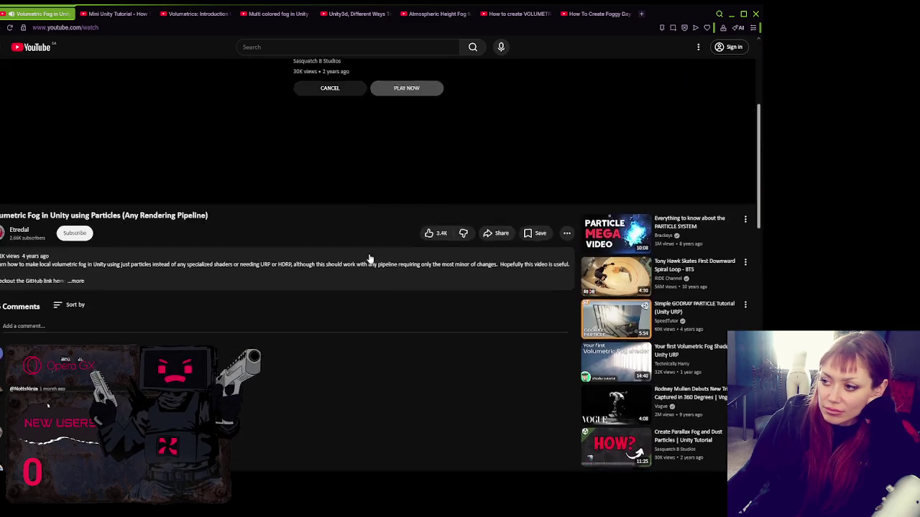
mouse_move(527, 404)
left_mouse_down()
mouse_move(680, 400)
mouse_move(628, 400)
left_mouse_up()
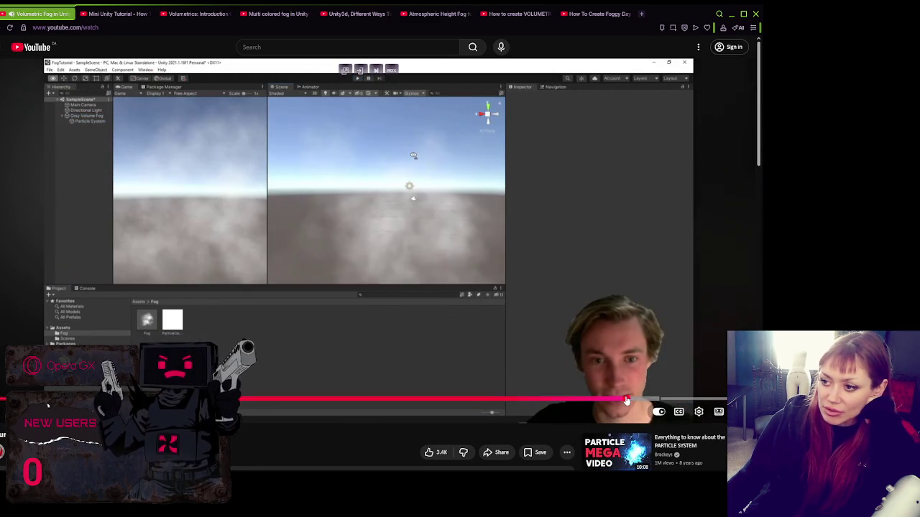
left_click(373, 209)
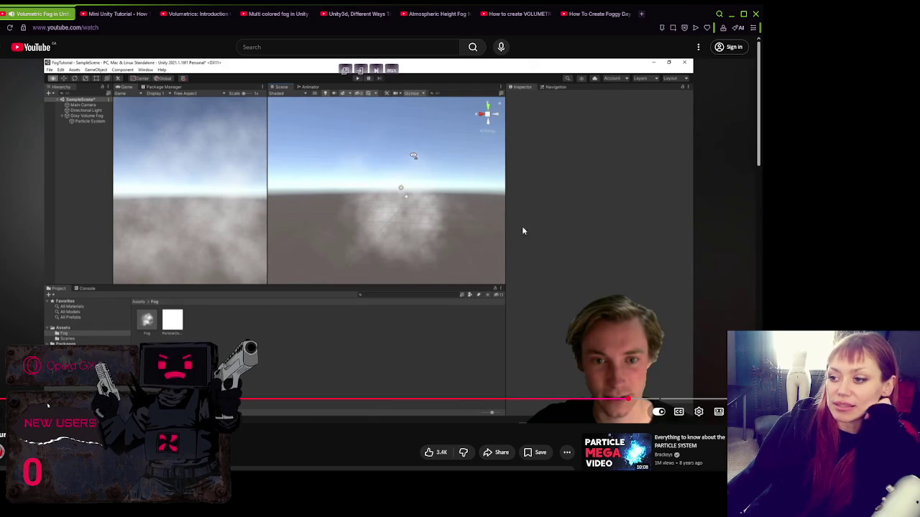